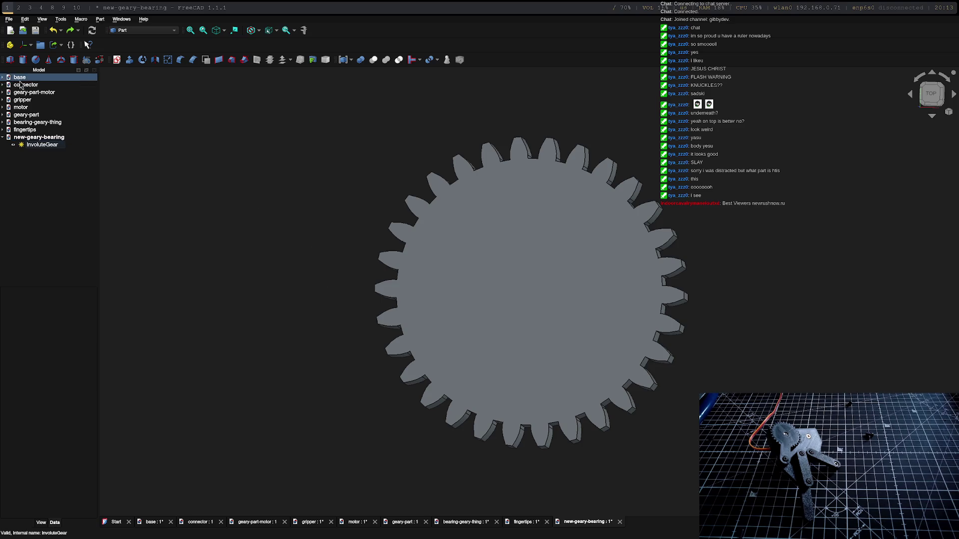
Open the fingertips document's Pad sketch for editing.
click(44, 138)
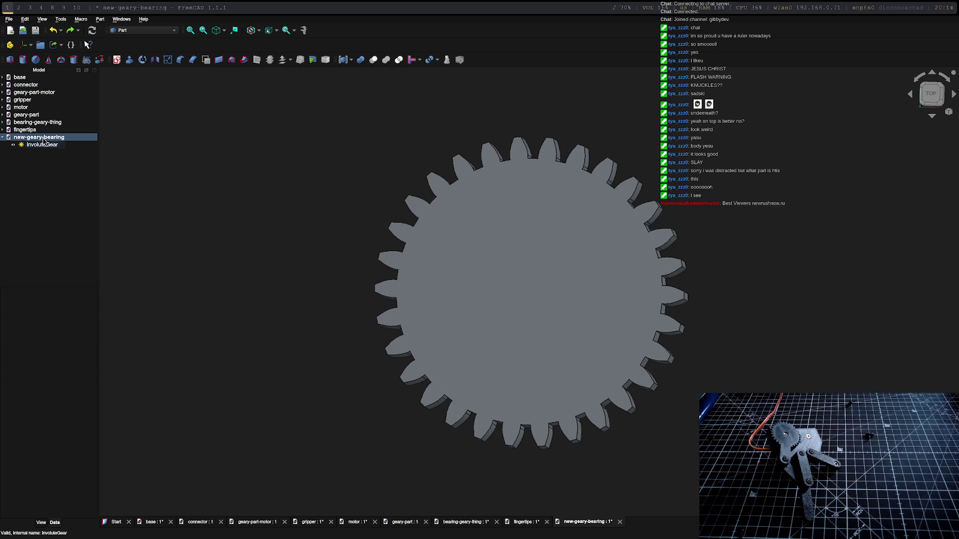
click(25, 129)
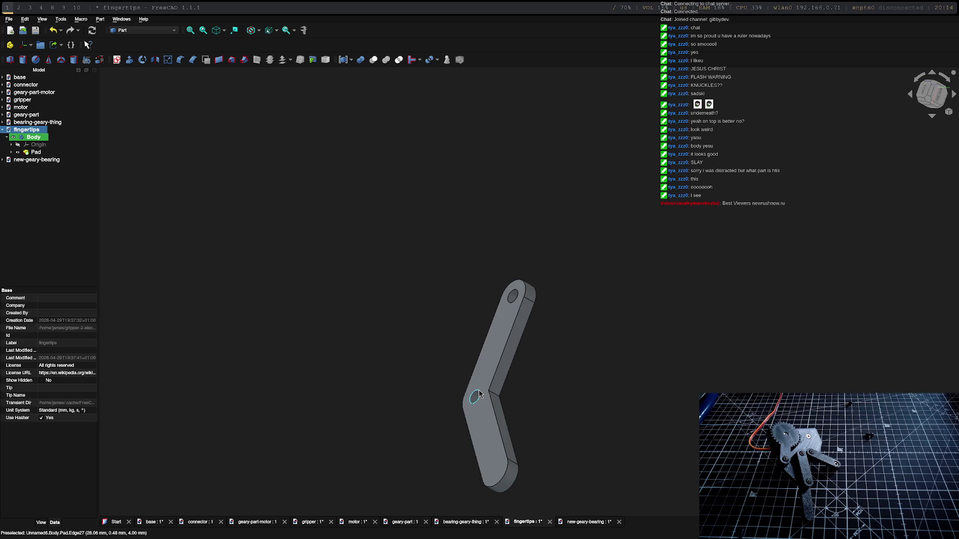
click(15, 153)
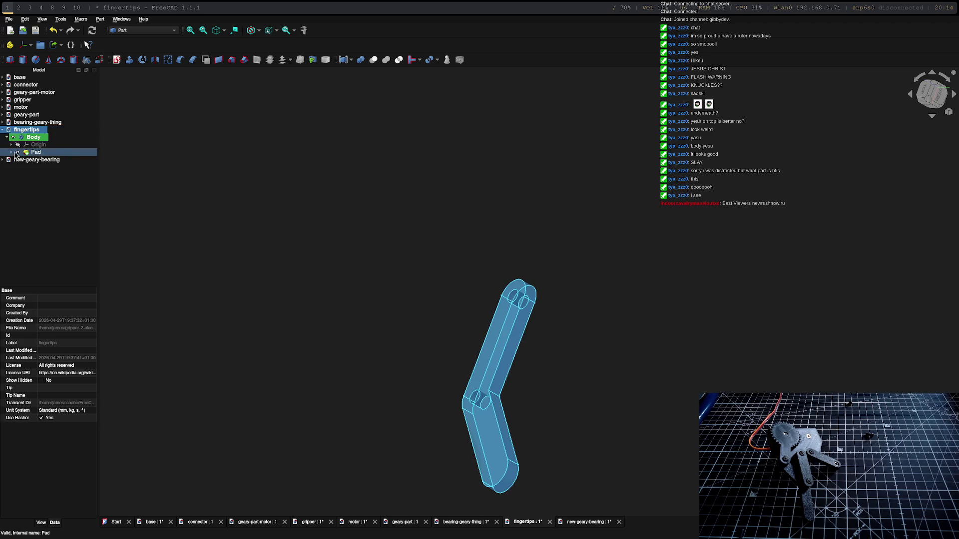
click(11, 152)
click(37, 168)
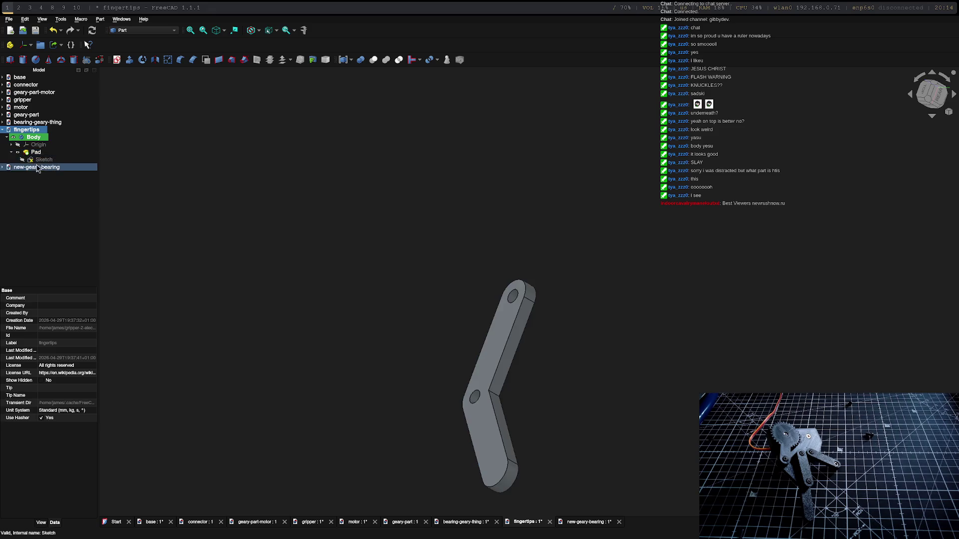
double_click(43, 159)
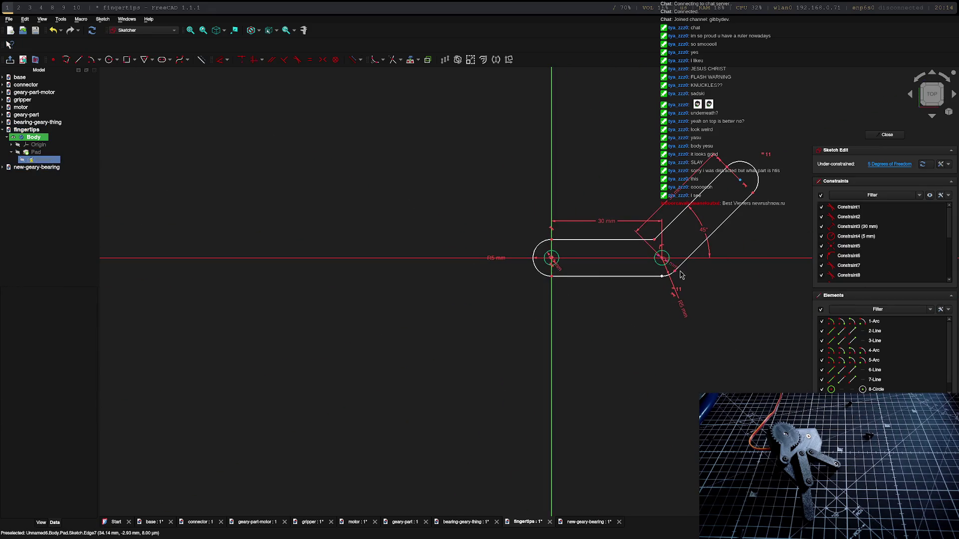
Change the arm's bend angle constraint (Constraint13) from 45° to 40° and close the sketch.
scroll(679, 275, up, 5)
scroll(611, 184, down, 5)
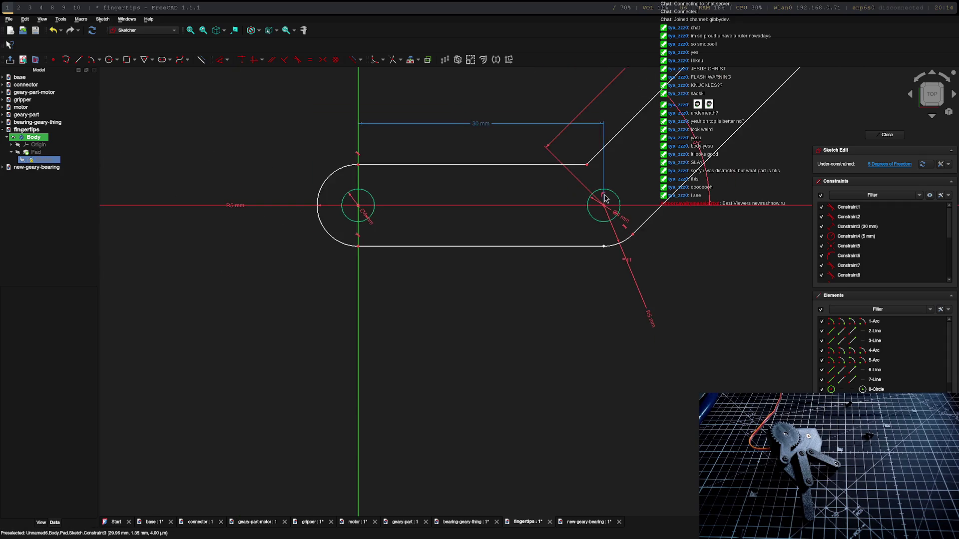
click(670, 156)
click(669, 156)
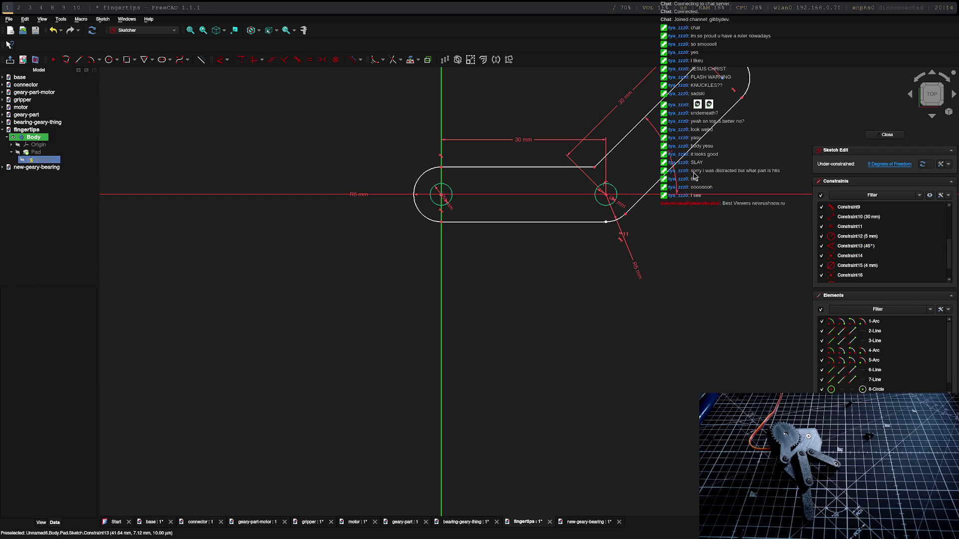
double_click(669, 156)
text(40)
key(Return)
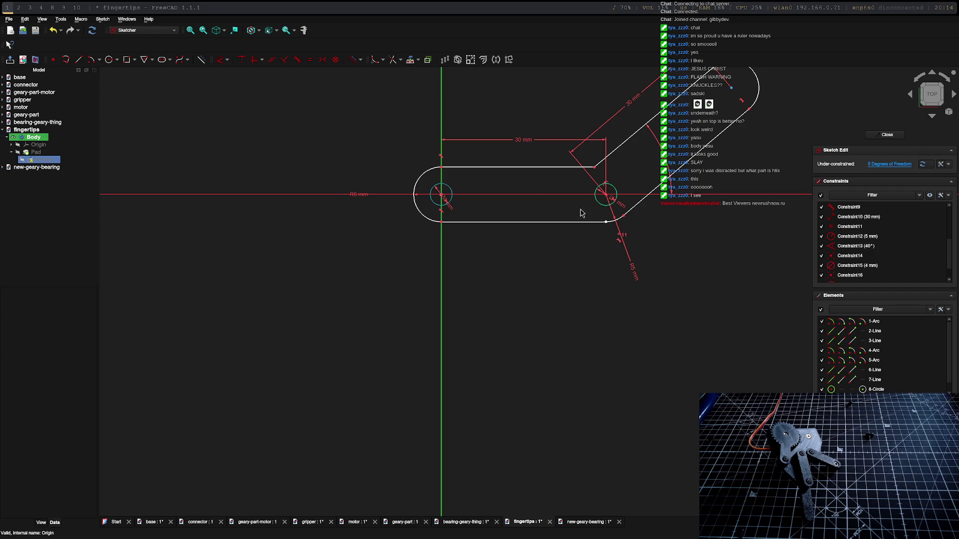
click(887, 136)
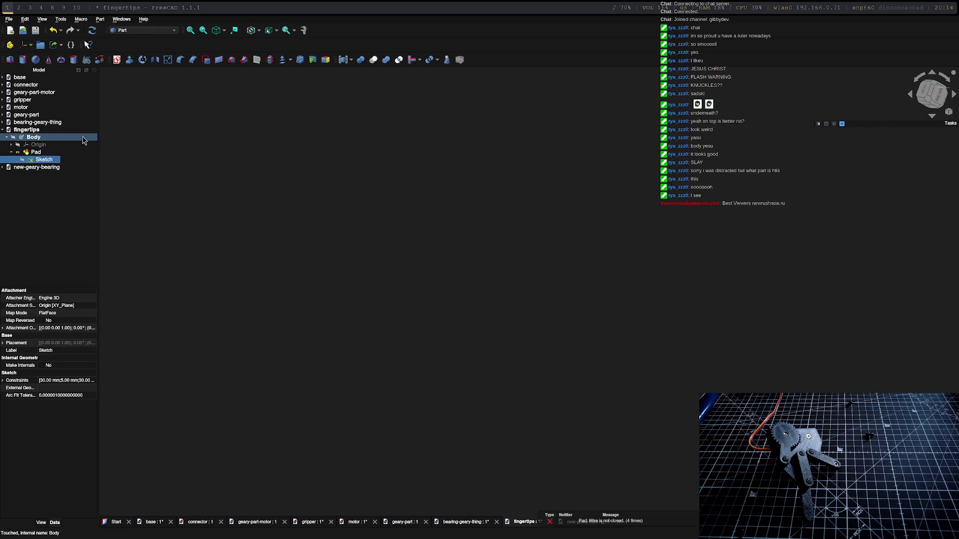
Re-export the fingertips Body as fingertips-Body.stl, overwriting the existing file.
click(55, 138)
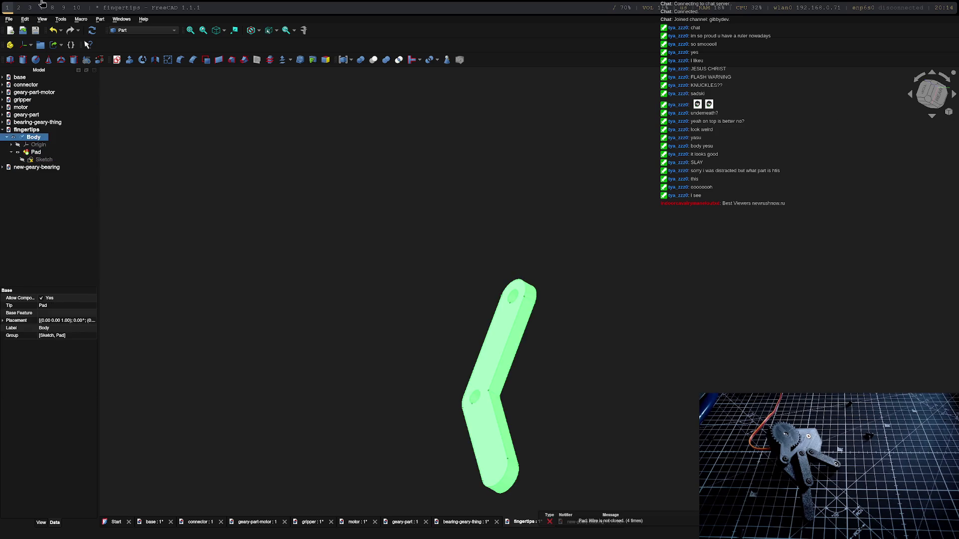
click(8, 19)
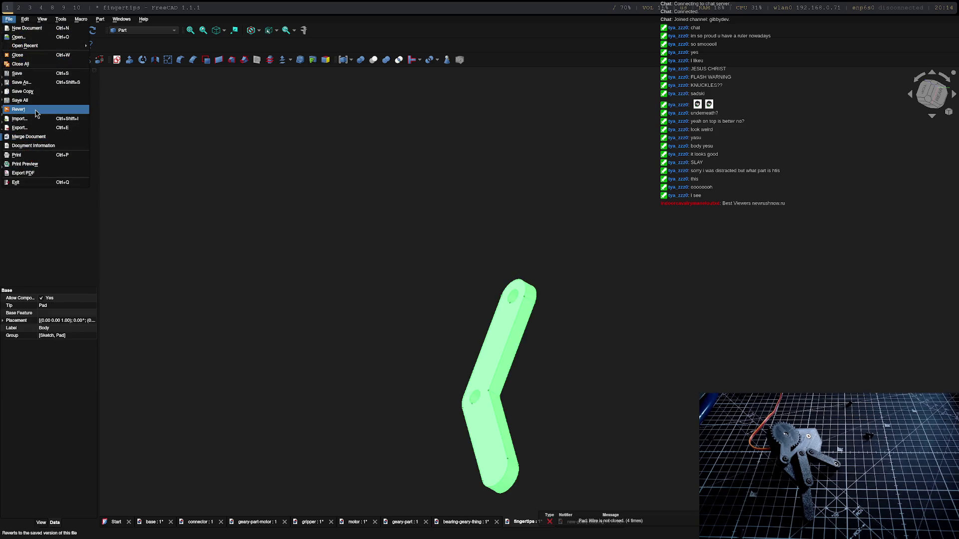
click(20, 127)
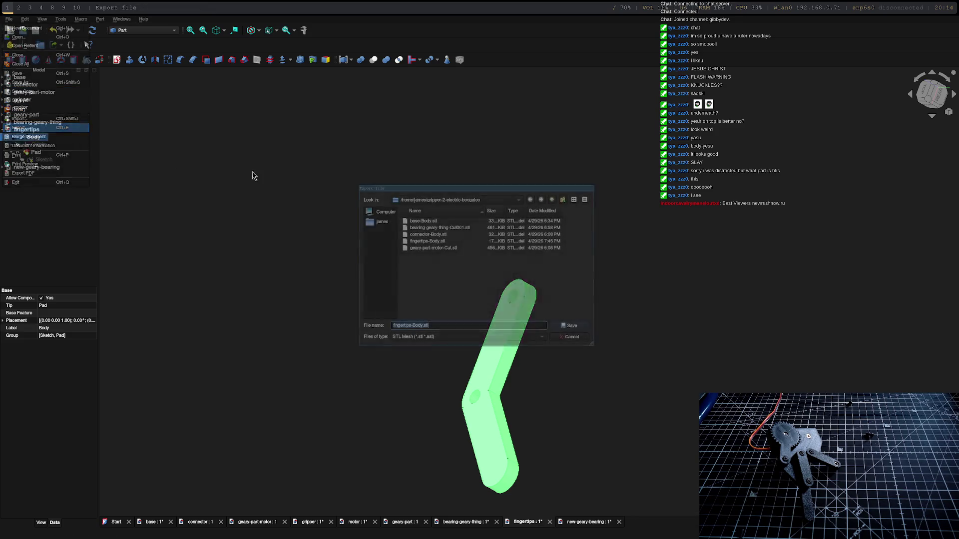
click(569, 325)
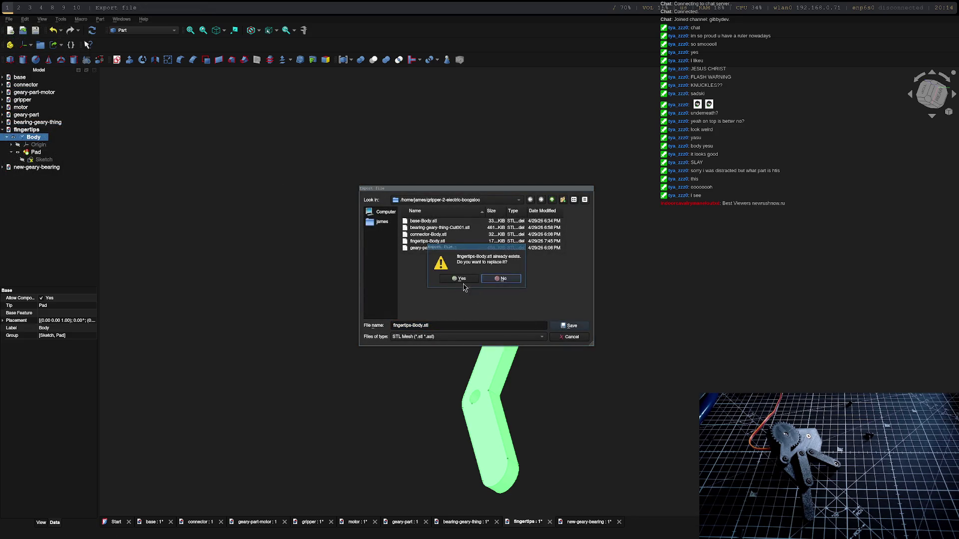
click(461, 280)
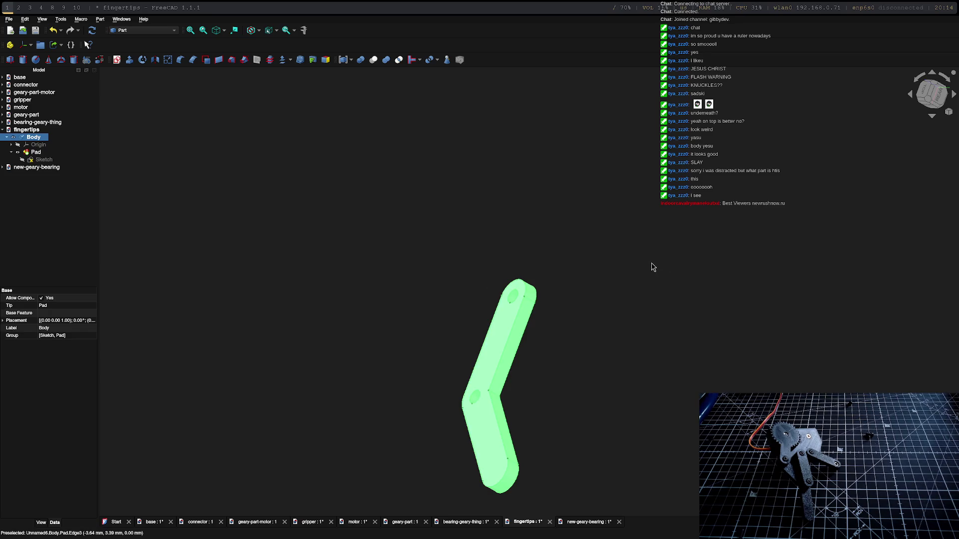
key(super+2)
key(super+3)
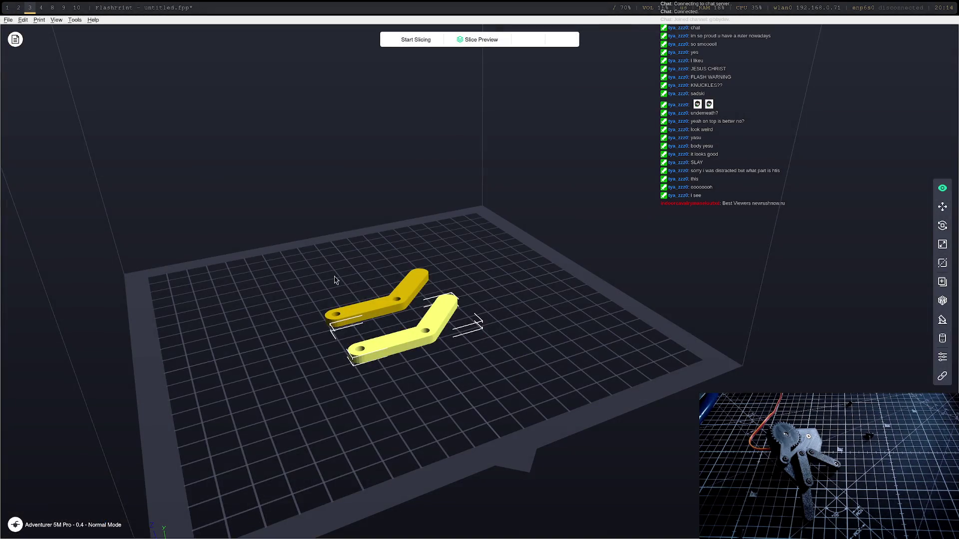
Clear the build plate and load fingertips-Body.stl in its place.
key(Delete)
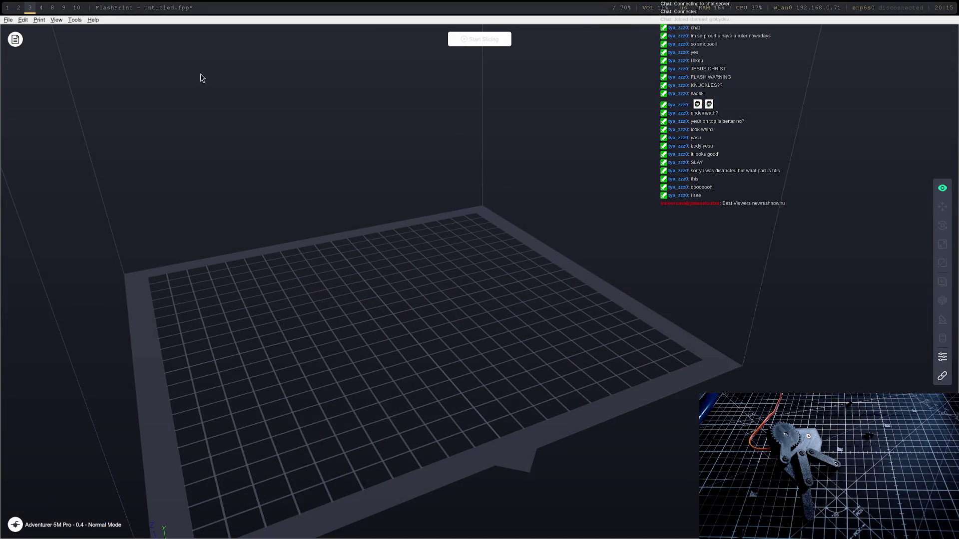
click(15, 39)
click(15, 38)
key(Escape)
click(7, 21)
click(15, 29)
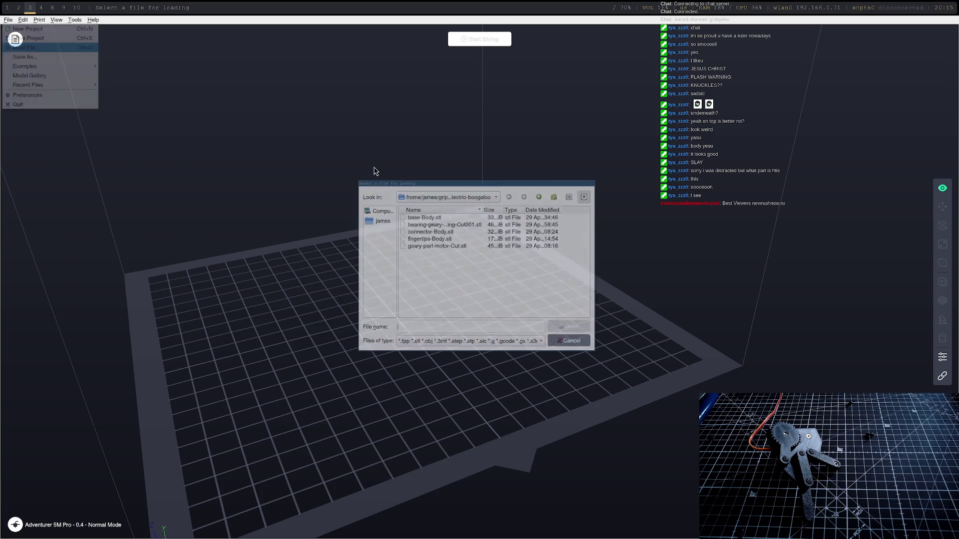
double_click(441, 239)
Slice fingertips-Body with the standard profile and send the G-code to the printer.
click(488, 39)
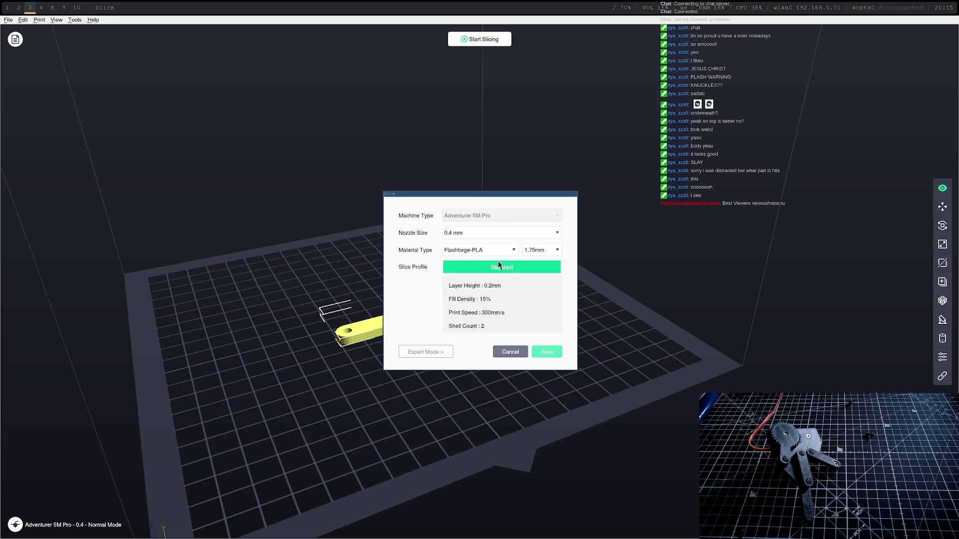
click(547, 349)
click(557, 36)
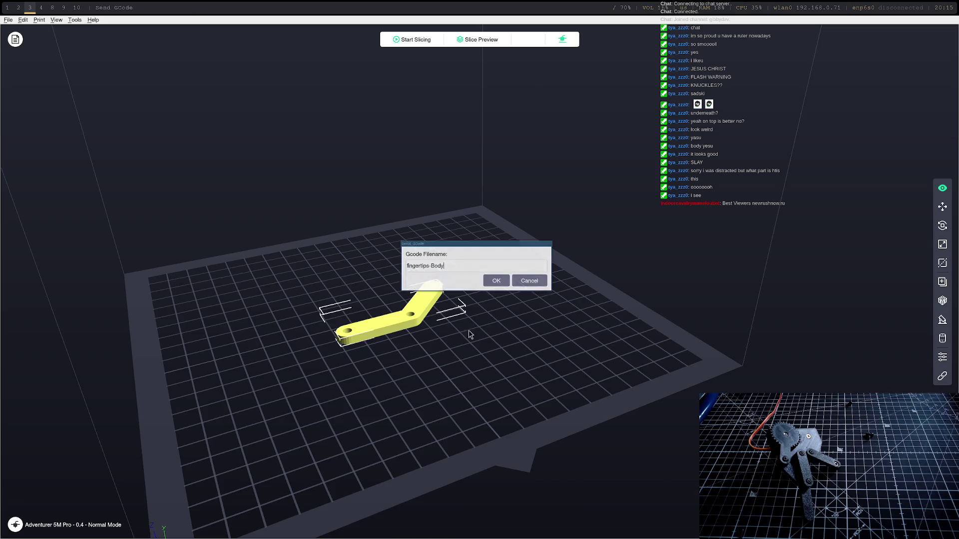
click(496, 282)
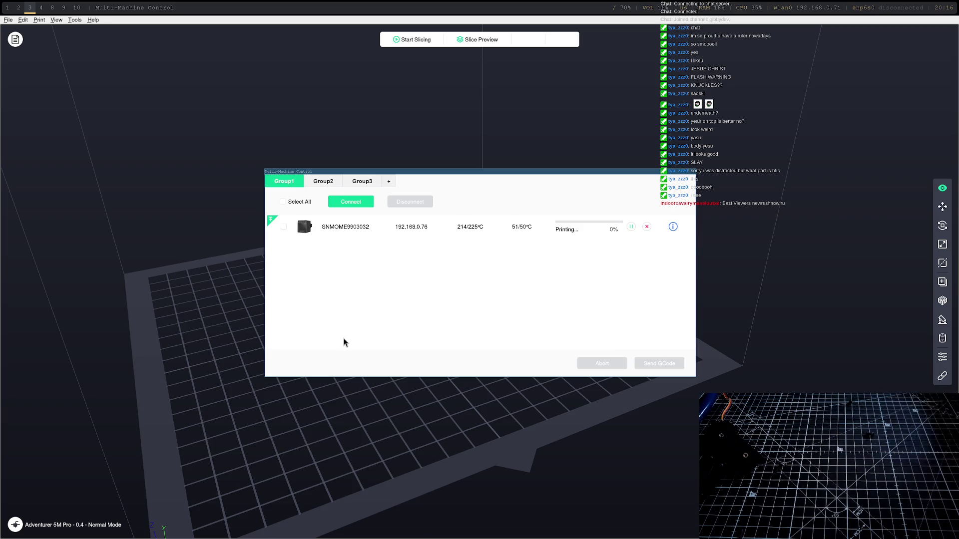
Once the printer reports Printing, return to the FreeCAD workspace.
key(super+1)
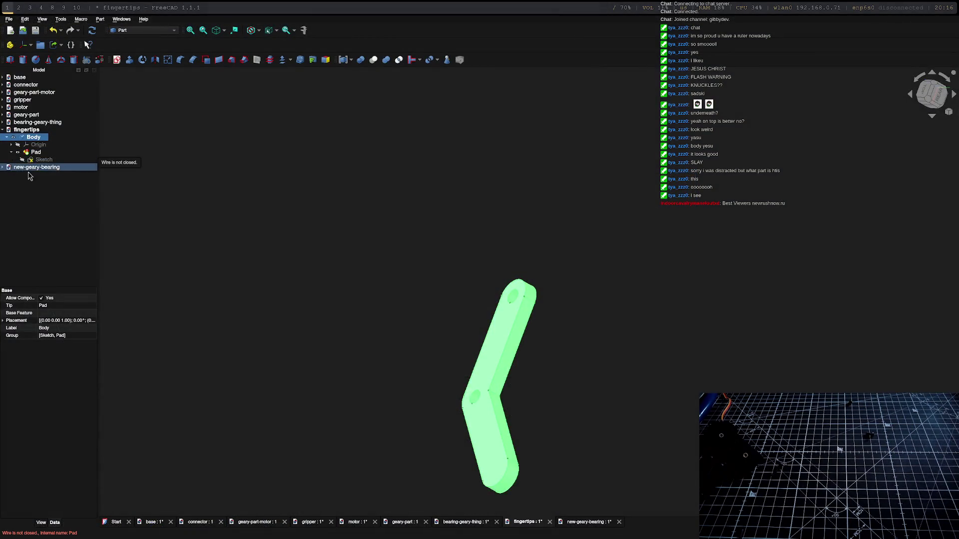
Open the new-geary-bearing document in top view with the gear centred.
double_click(29, 167)
scroll(570, 240, down, 5)
scroll(570, 239, up, 5)
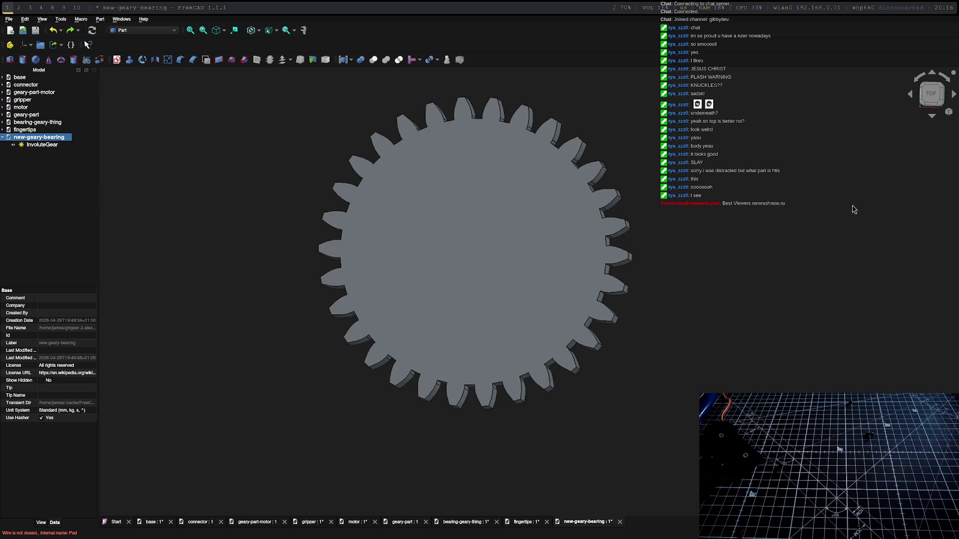
click(930, 93)
scroll(425, 165, down, 5)
scroll(425, 165, up, 5)
middle_drag(539, 224, 548, 298)
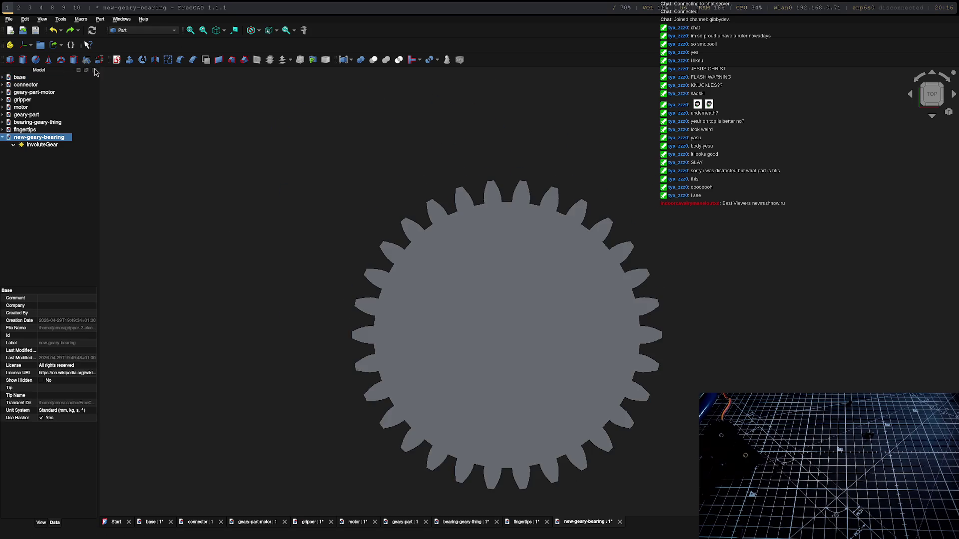
In Part Design, create a new Body with a sketch on the XY_Plane.
click(142, 30)
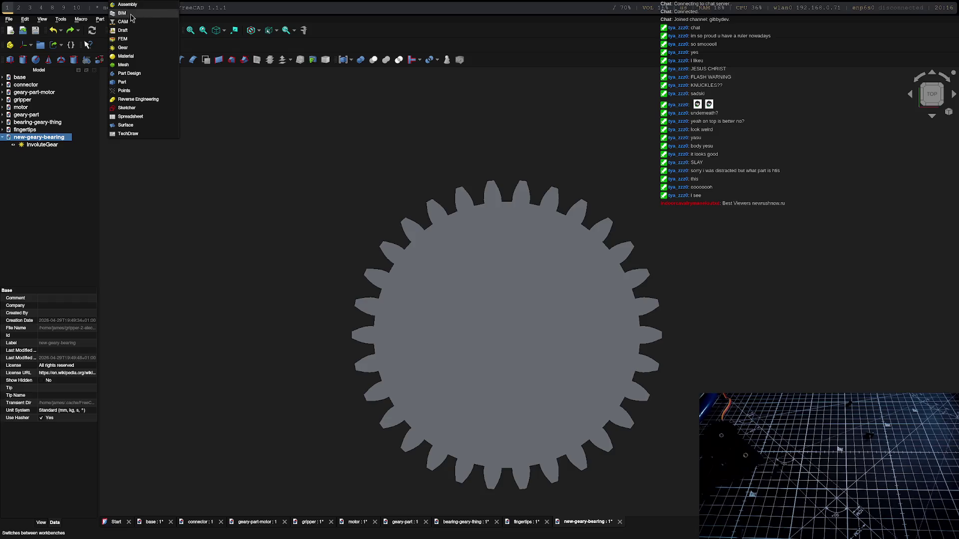
click(129, 73)
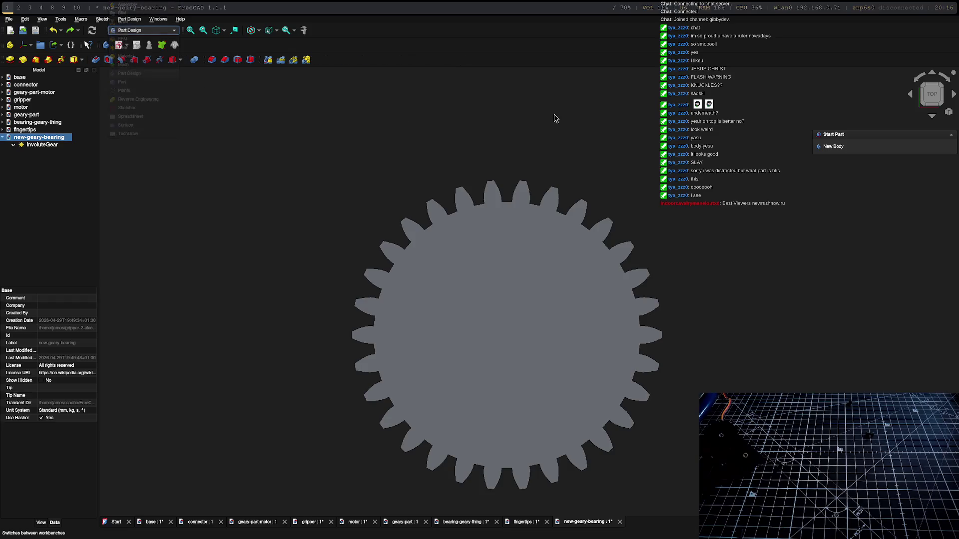
click(833, 146)
click(835, 151)
click(534, 314)
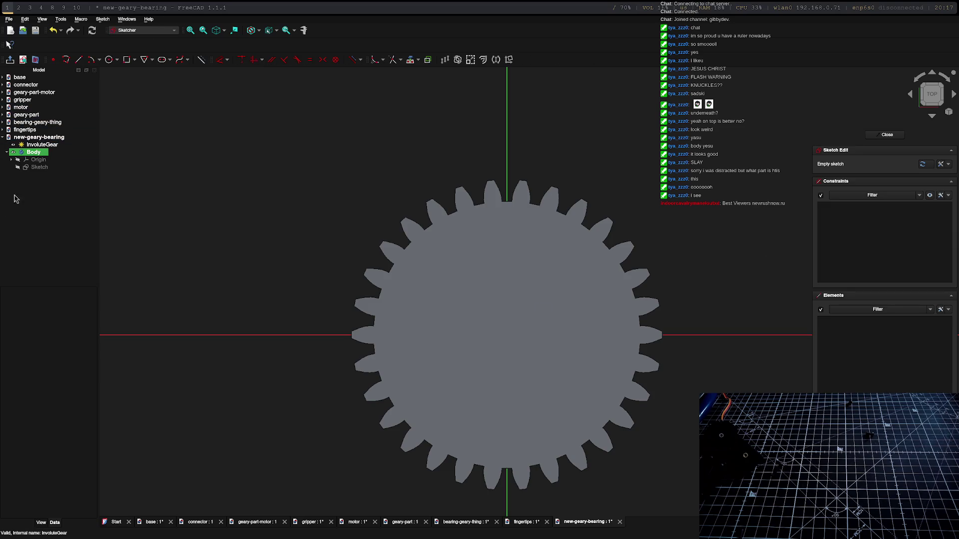
Draw a slot from the origin: 30 mm long, at 90°, with 5 mm end radius.
click(14, 152)
click(13, 144)
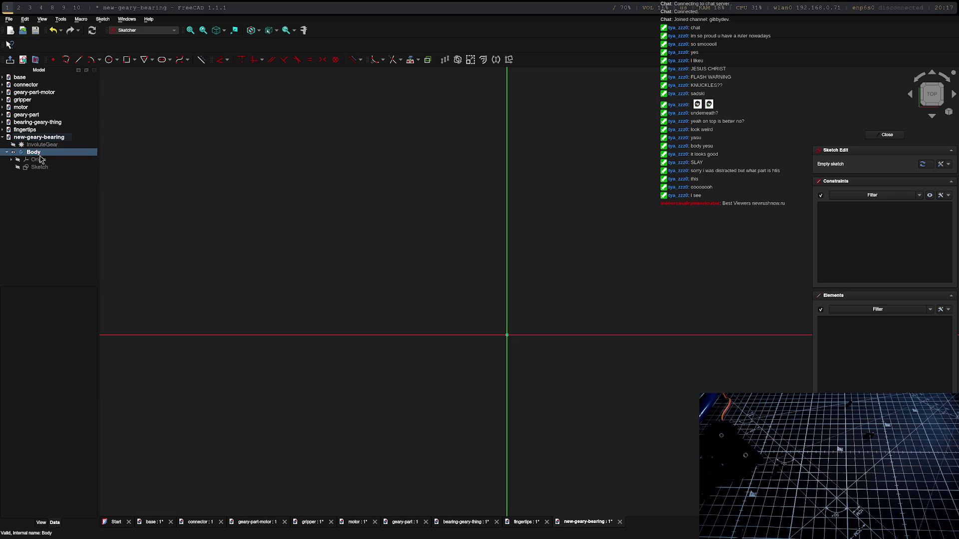
click(162, 60)
click(507, 334)
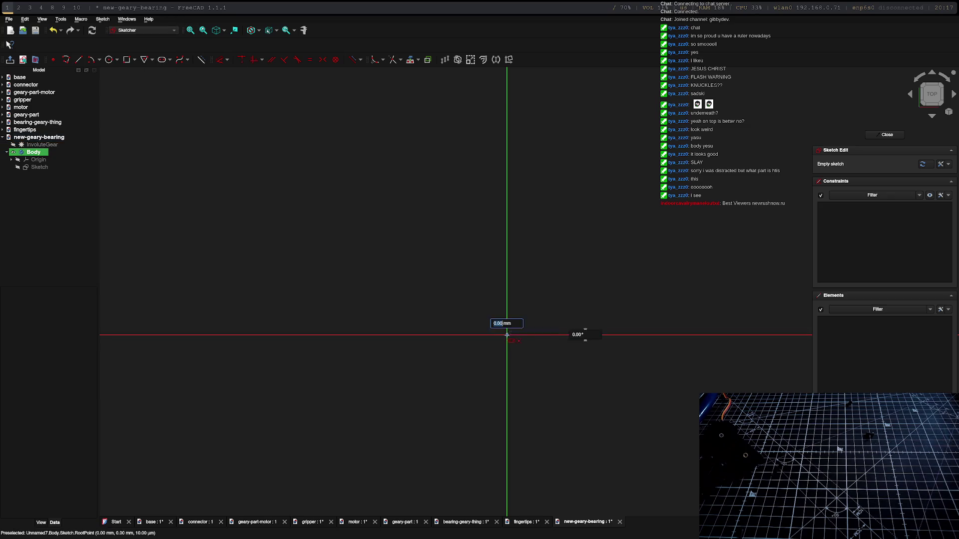
text(30)
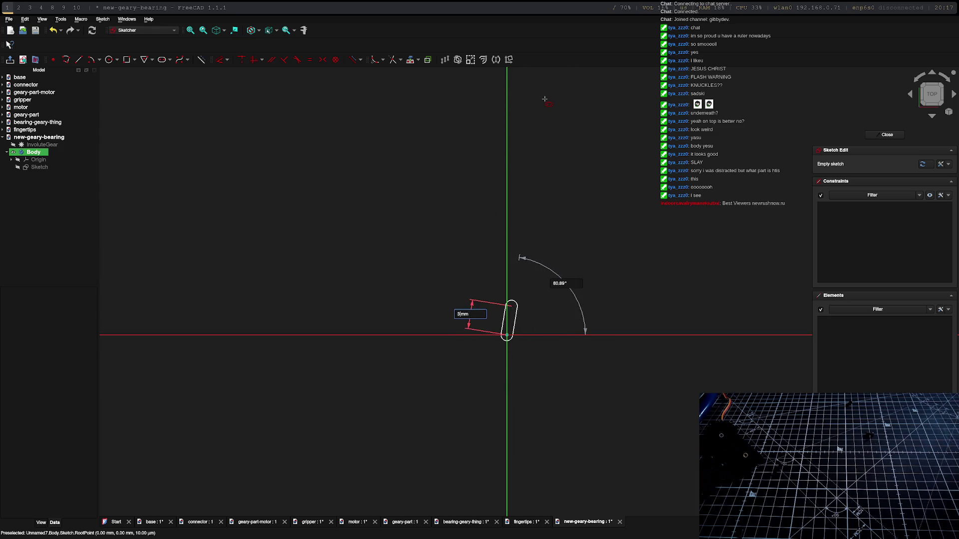
key(Tab)
text(90)
key(Tab)
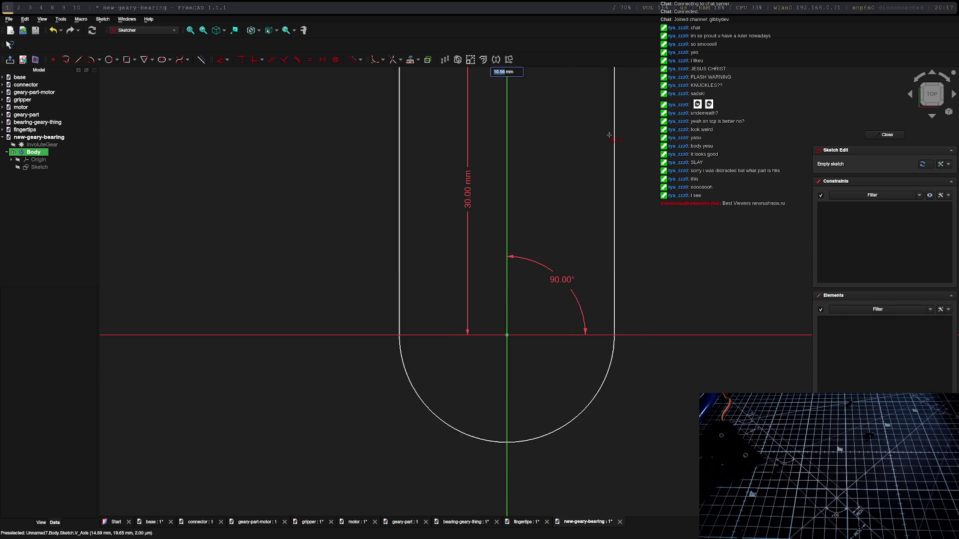
text(5)
key(Return)
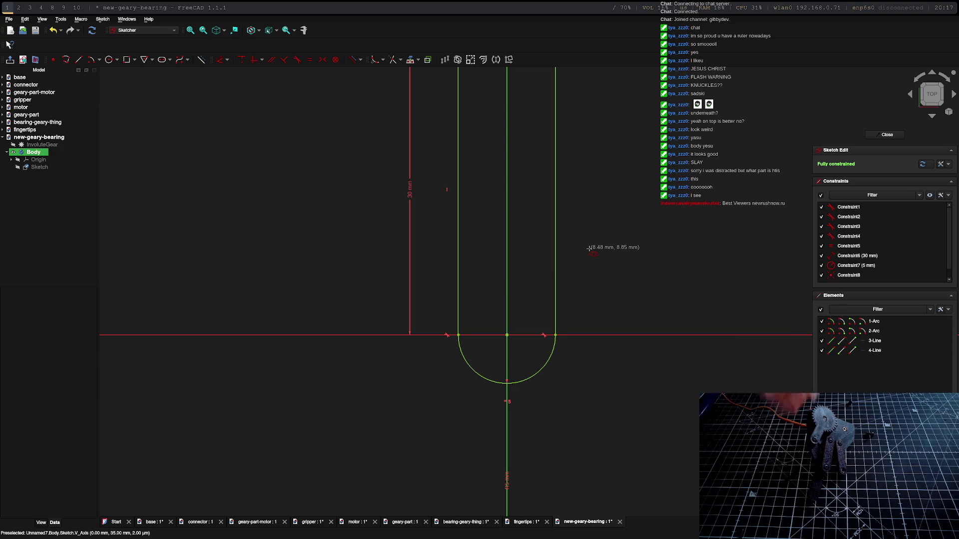
Add a circle centred in the slot's top end and close the sketch.
scroll(580, 192, down, 5)
scroll(568, 223, up, 4)
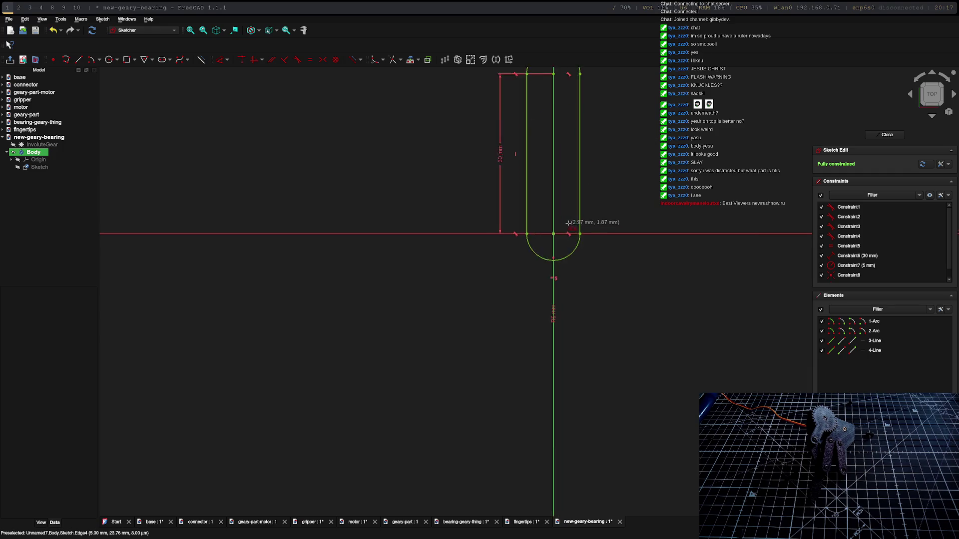
click(109, 61)
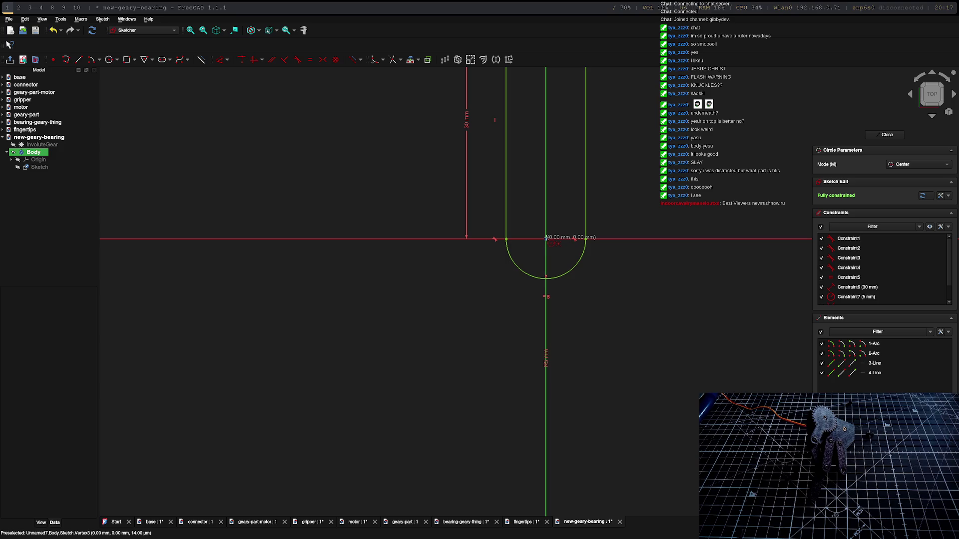
key(Escape)
scroll(552, 155, down, 1)
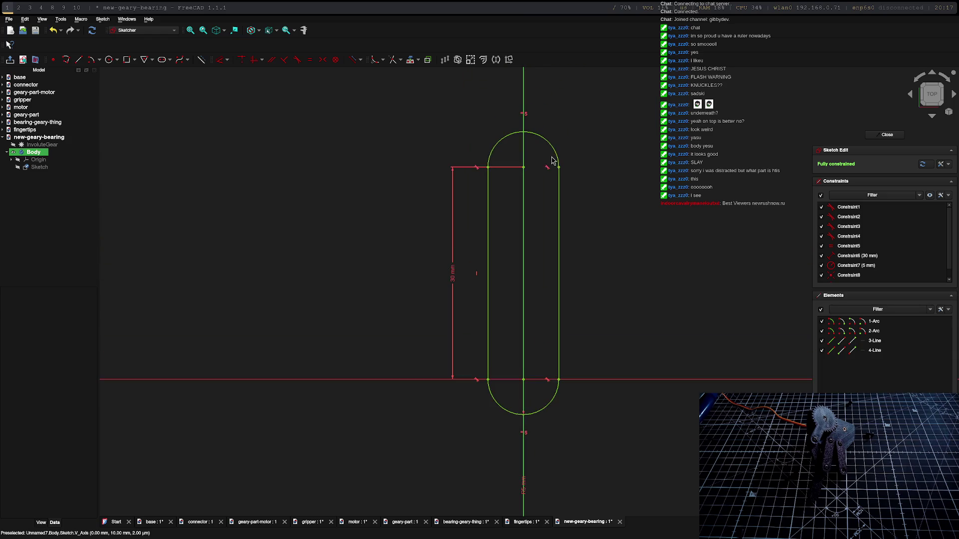
click(109, 60)
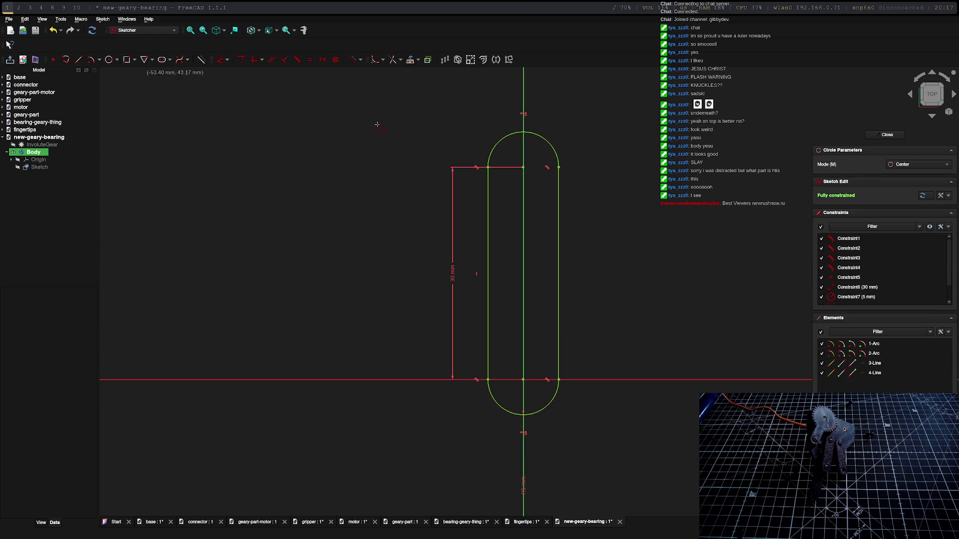
click(523, 166)
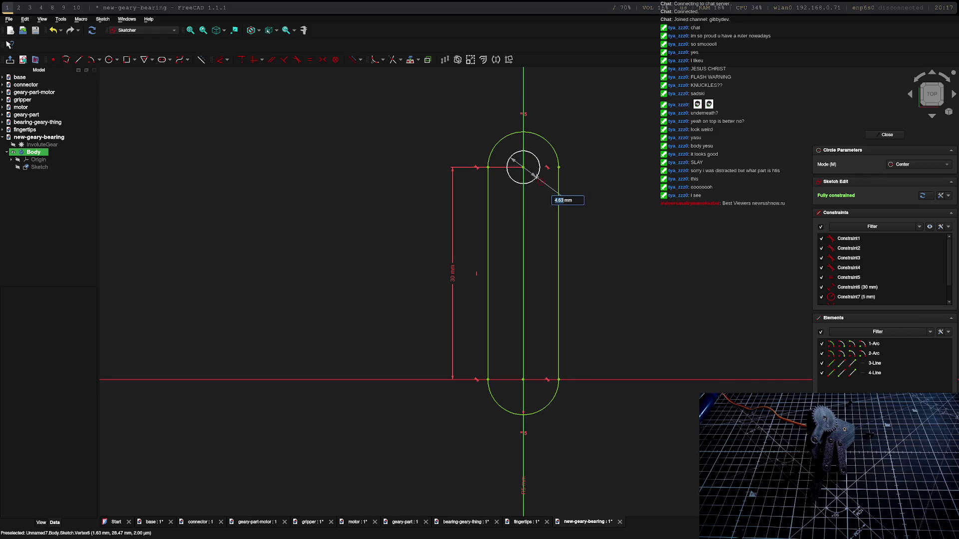
click(538, 181)
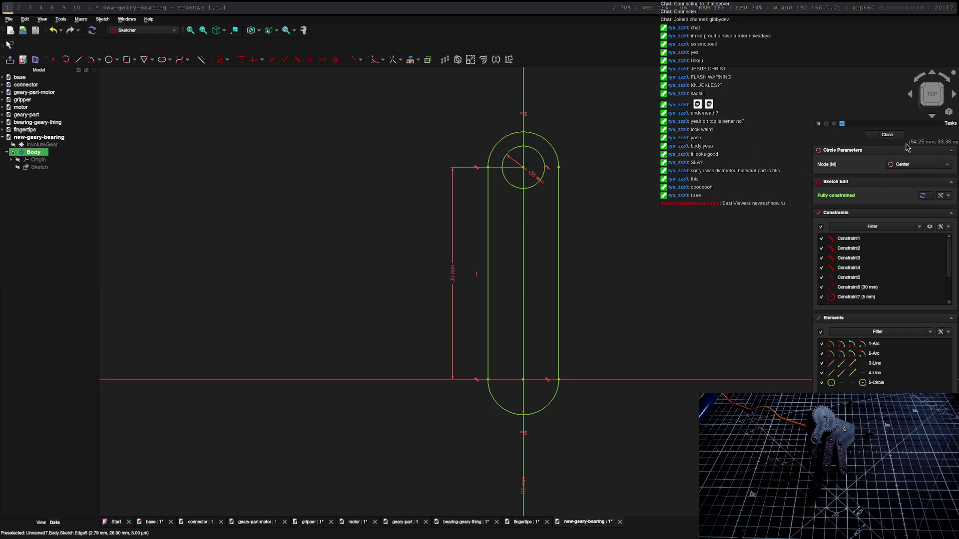
key(Escape)
key(Escape)
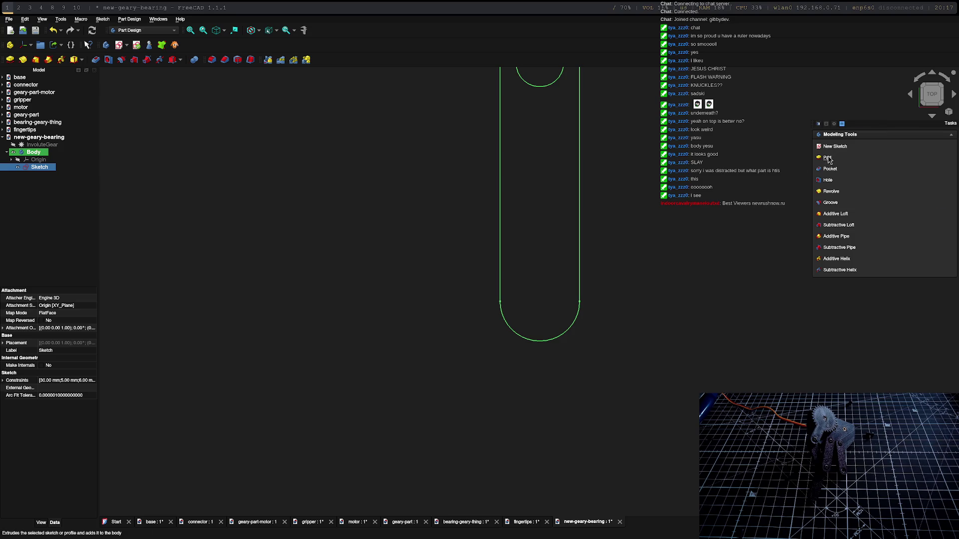
Pad the slot sketch 5 mm thick and make the InvoluteGear visible again.
click(826, 157)
text(5)
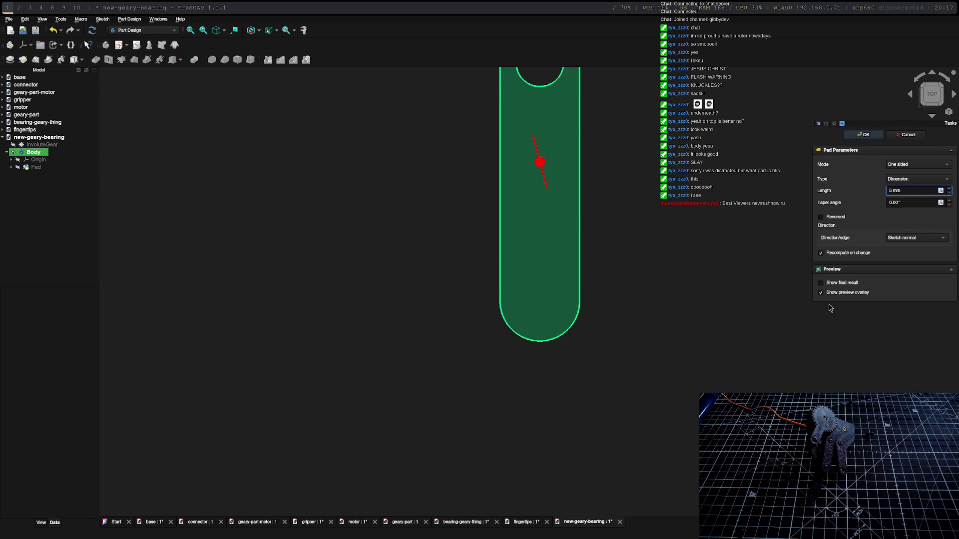
key(Return)
mouse_move(743, 268)
middle_down()
mouse_move(680, 330)
mouse_move(769, 293)
middle_up()
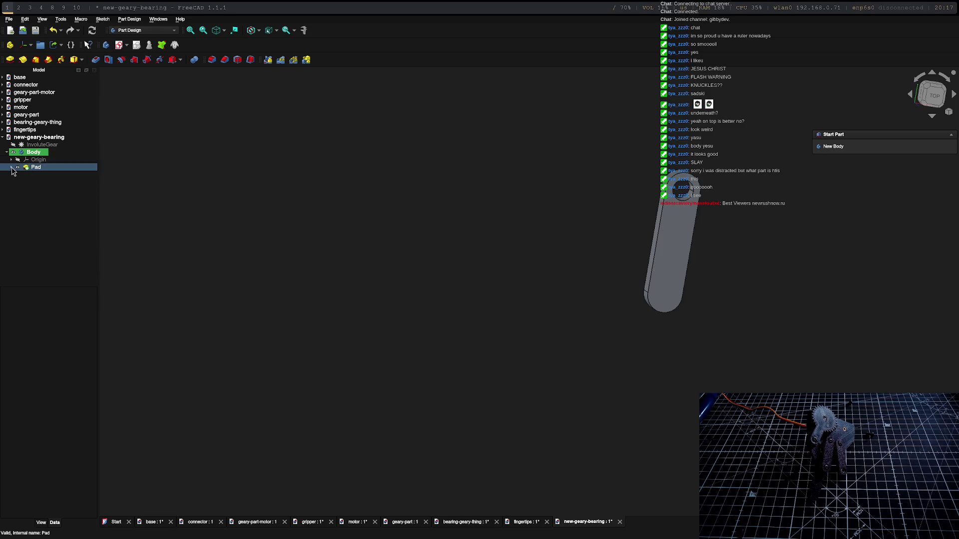
click(13, 145)
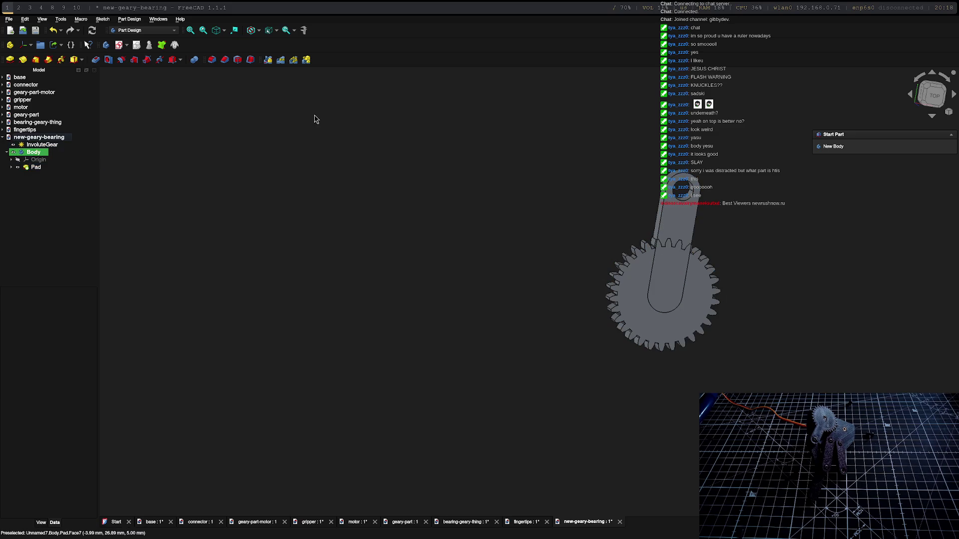
Switch to the Part workbench and select the arm Body and InvoluteGear for a boolean.
click(142, 30)
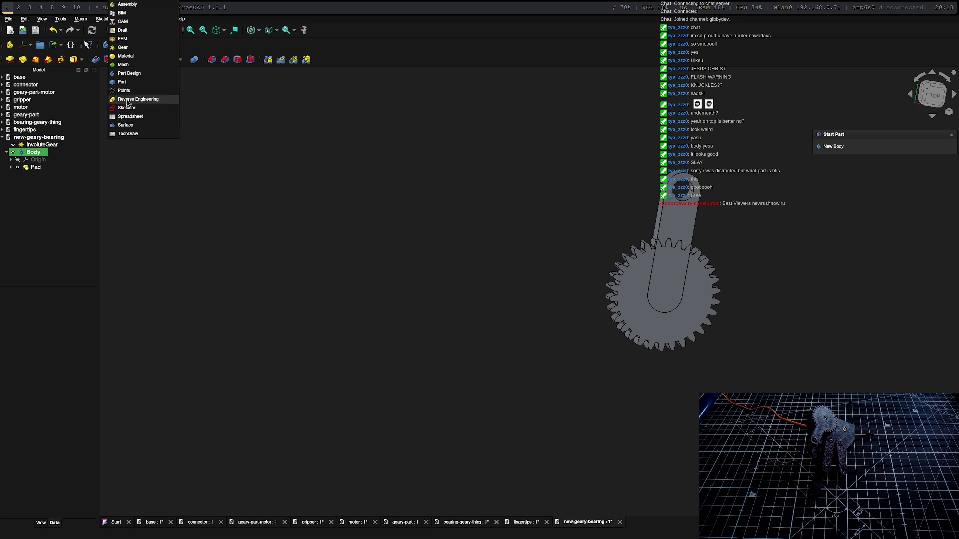
click(123, 82)
click(671, 206)
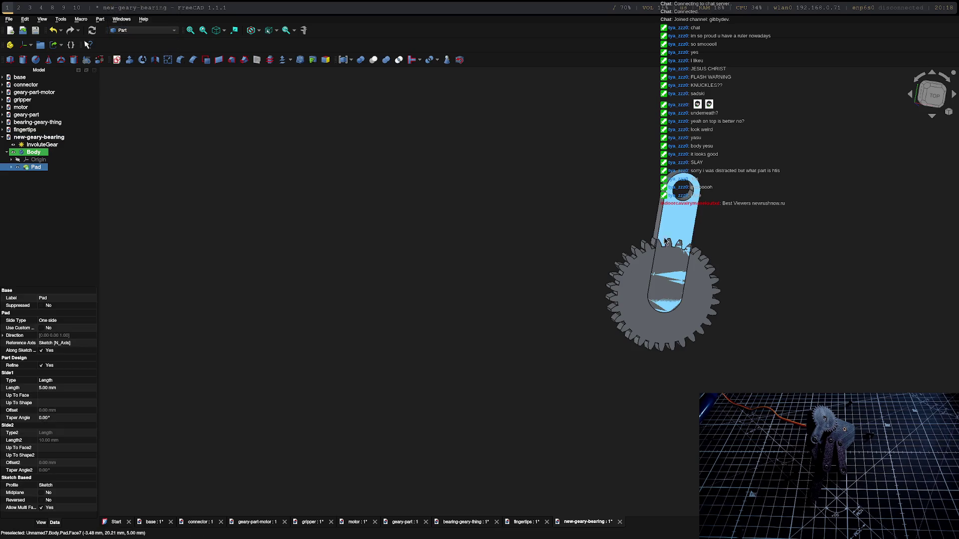
ctrl+click(637, 273)
click(35, 153)
ctrl+click(41, 145)
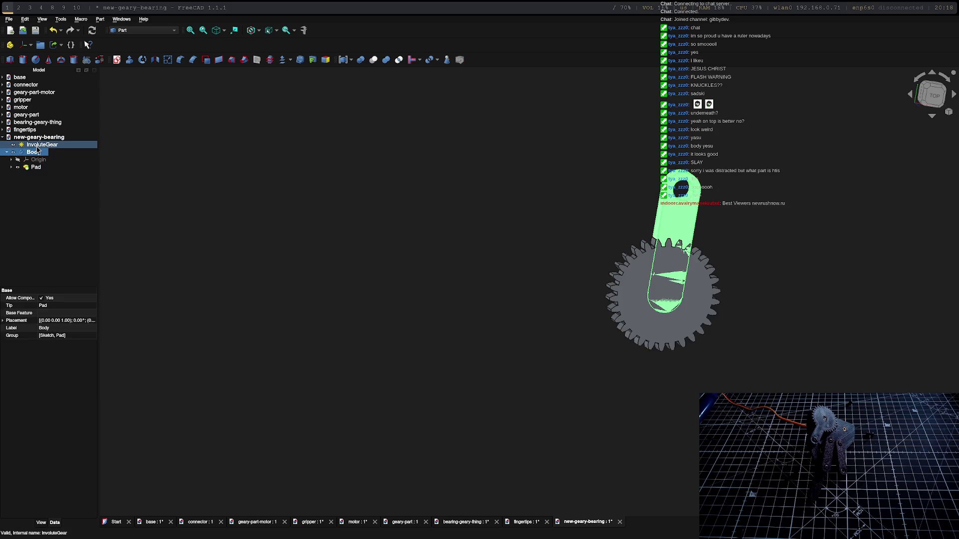
click(360, 60)
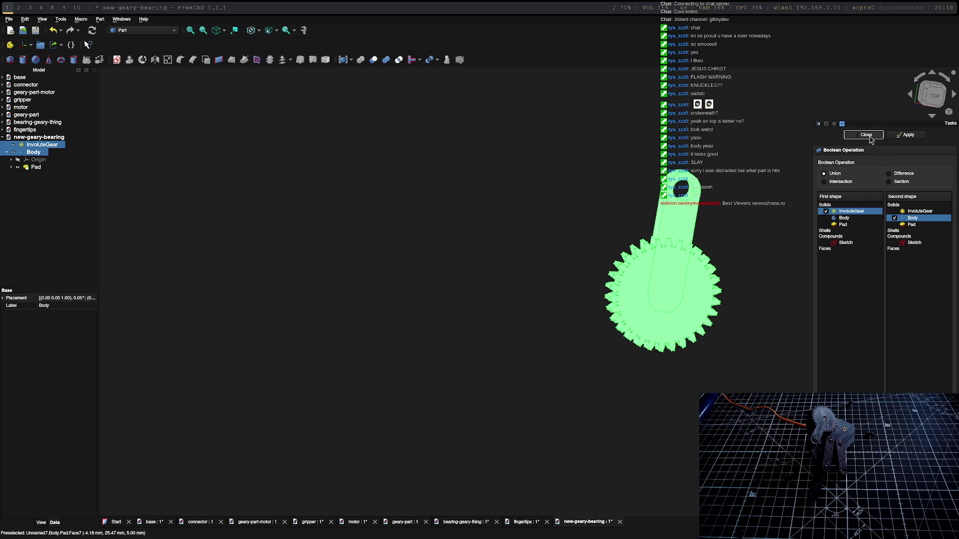
click(869, 138)
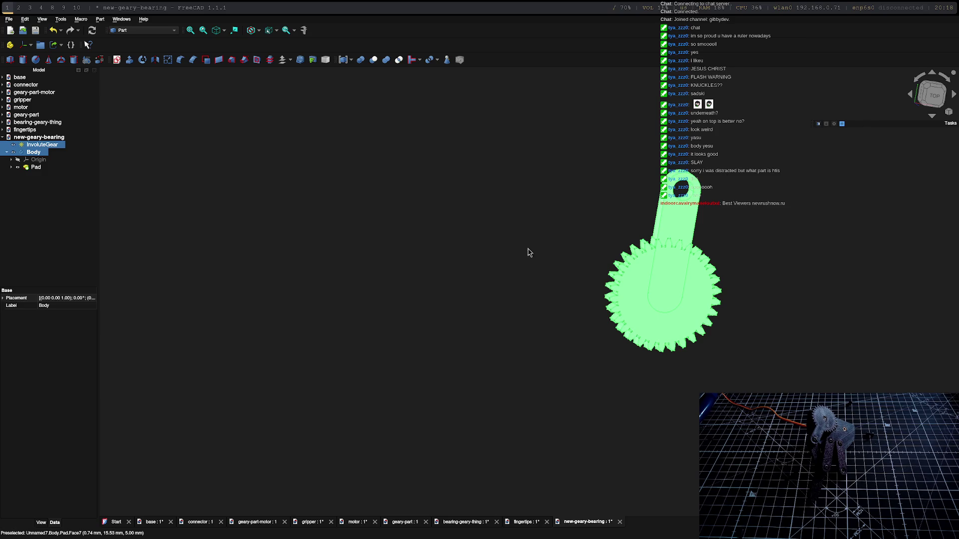
Select the InvoluteGear and Body and apply a Union to fuse them.
scroll(689, 290, down, 2)
scroll(689, 280, up, 8)
mouse_move(689, 280)
middle_down()
mouse_move(666, 300)
mouse_move(670, 285)
mouse_move(759, 278)
mouse_move(787, 263)
middle_up()
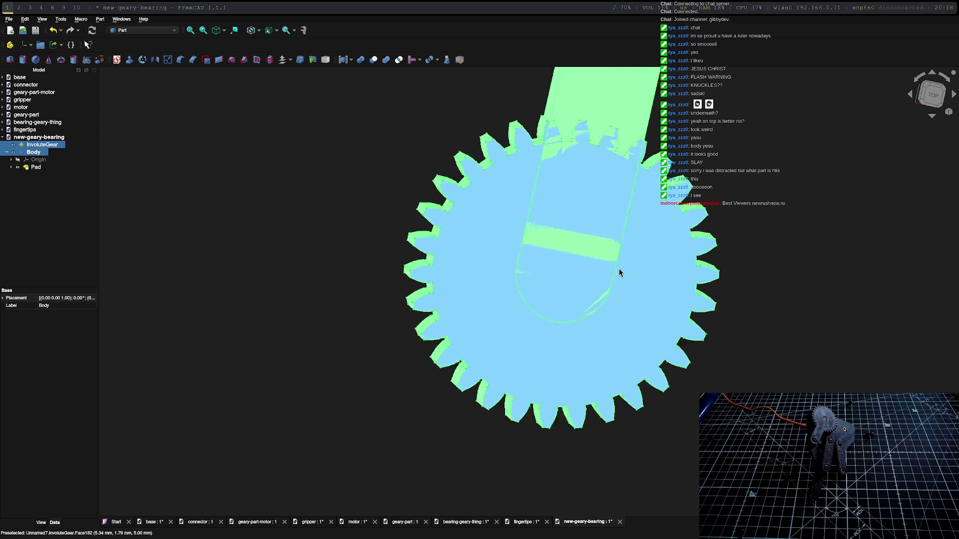
scroll(619, 273, down, 3)
scroll(435, 265, up, 3)
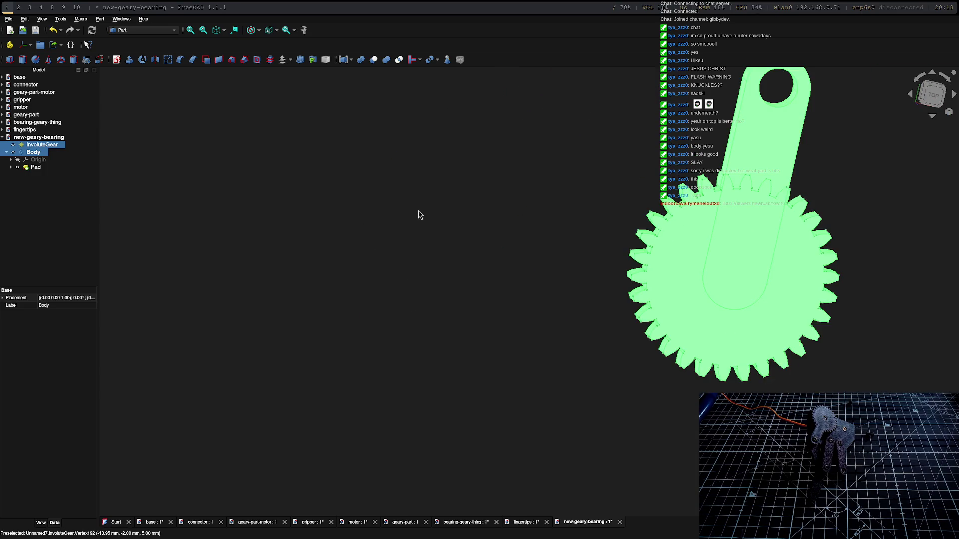
scroll(611, 203, down, 2)
click(668, 218)
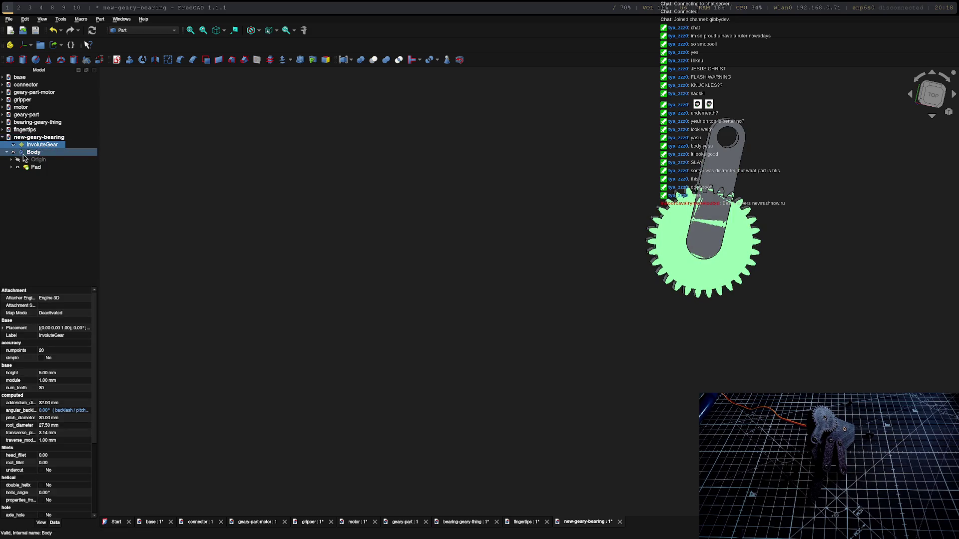
ctrl+click(27, 153)
click(342, 59)
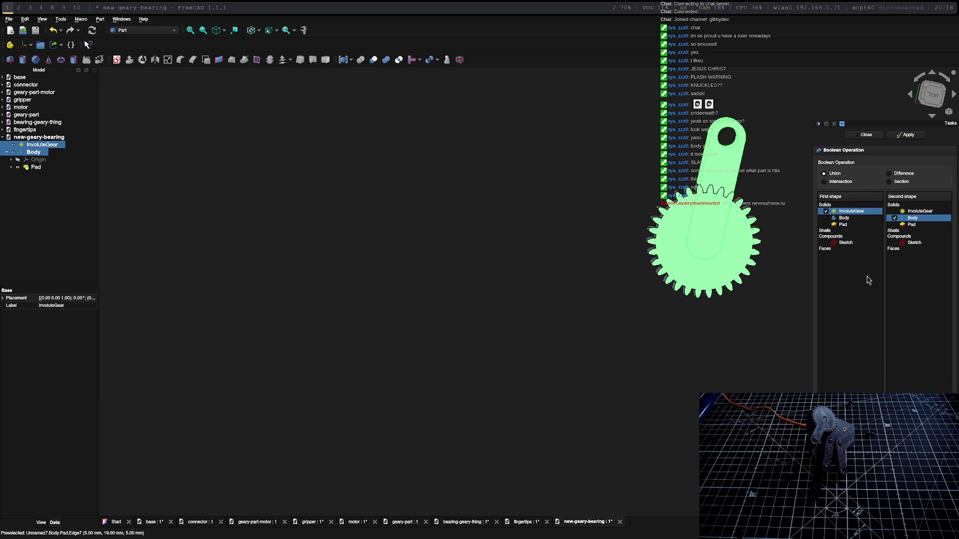
click(900, 136)
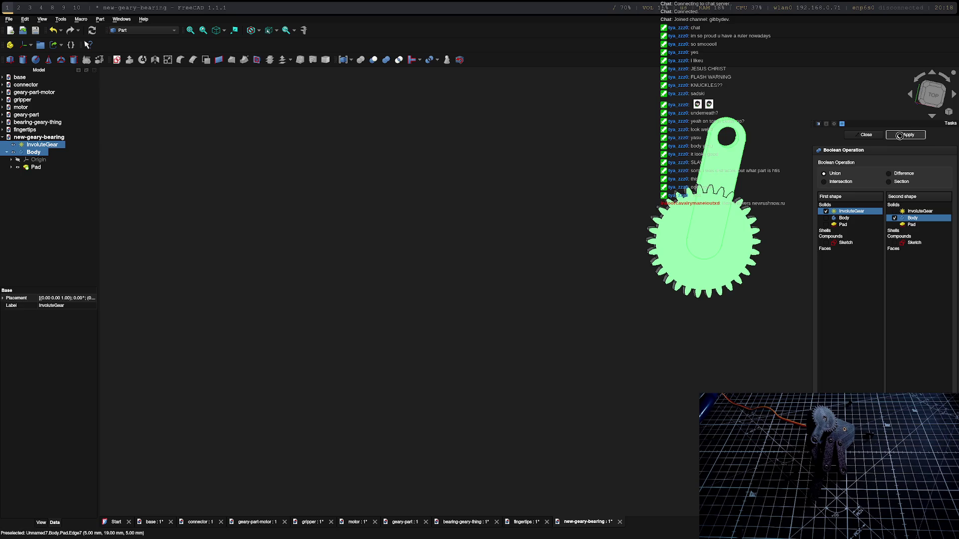
Inspect the fused gear-and-arm part and select the resulting Fusion.
mouse_move(699, 215)
middle_down()
mouse_move(709, 187)
mouse_move(724, 214)
mouse_move(722, 192)
middle_up()
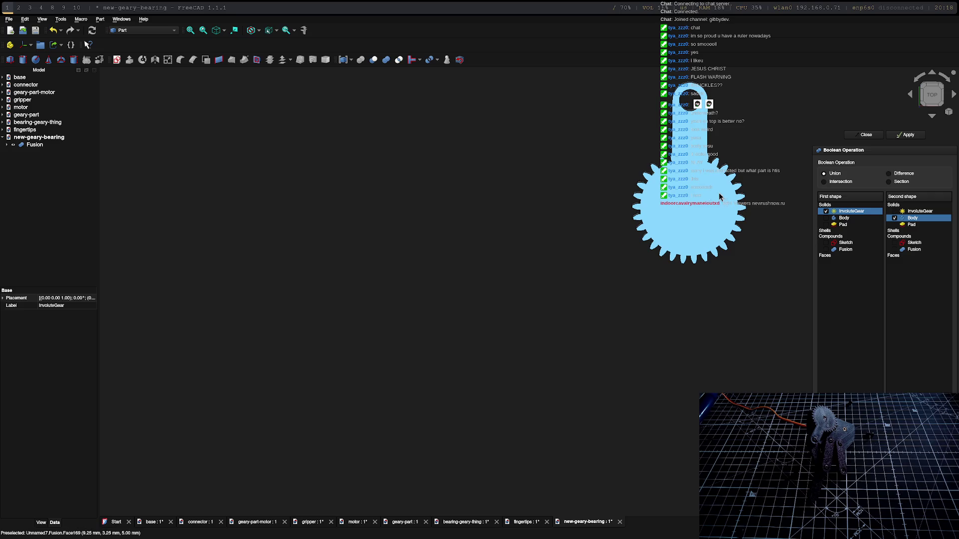
click(653, 188)
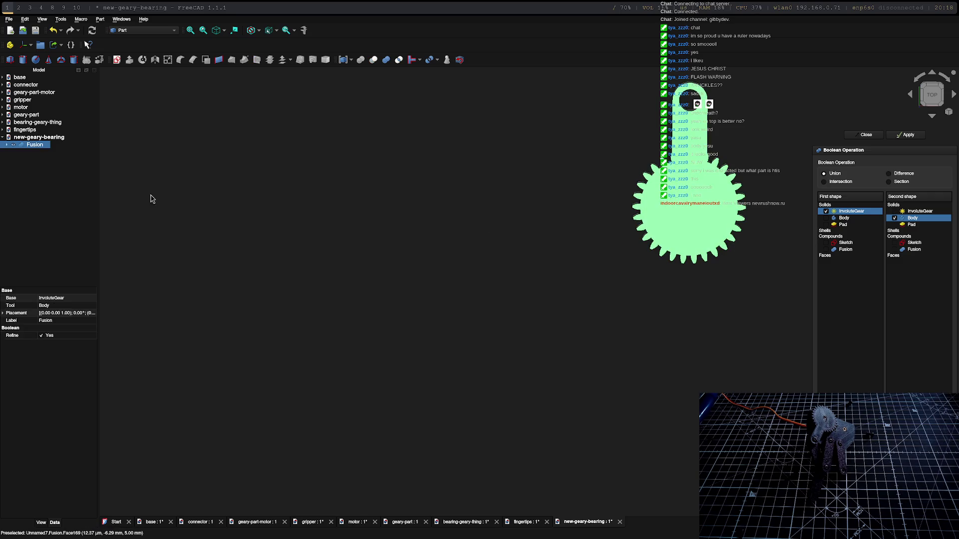
click(145, 30)
click(239, 106)
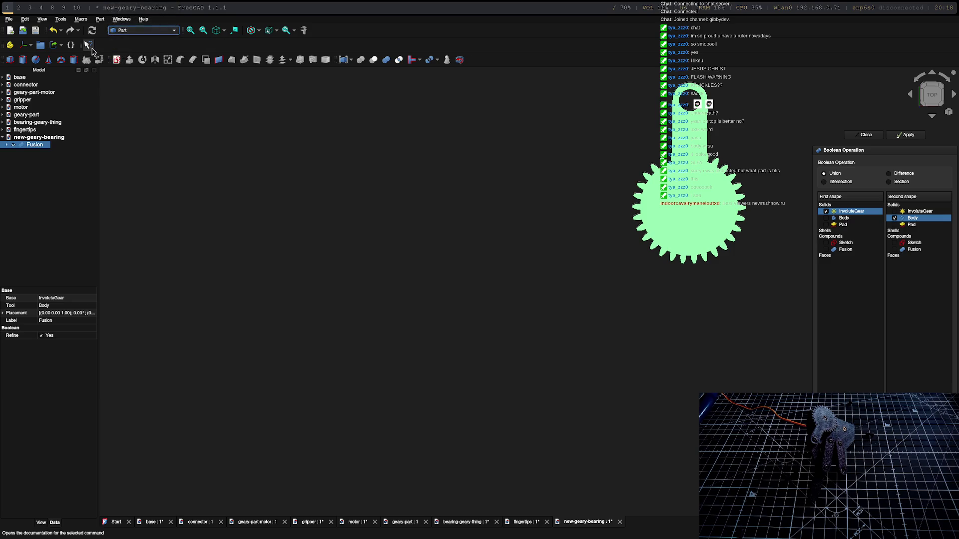
Add a Part Cylinder and set its radius to 3 mm.
click(23, 61)
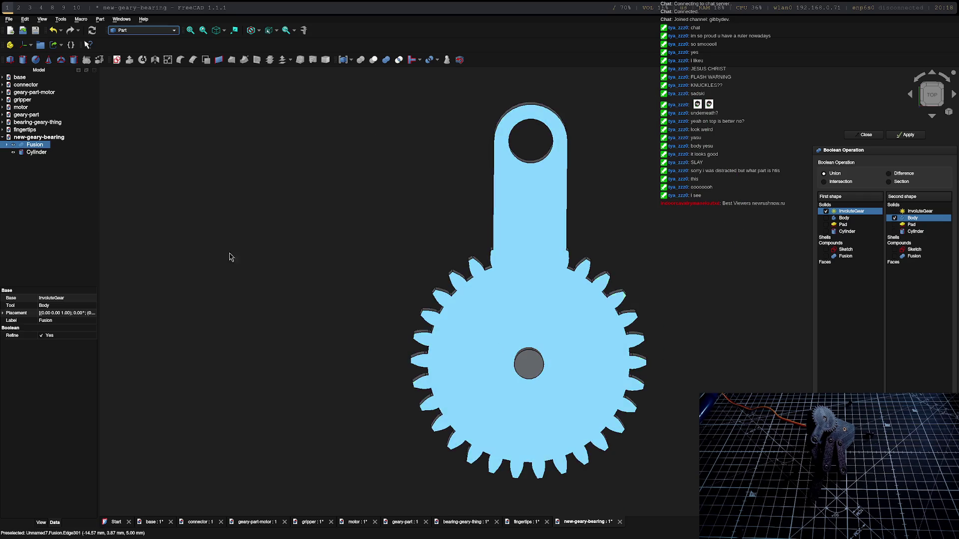
click(36, 152)
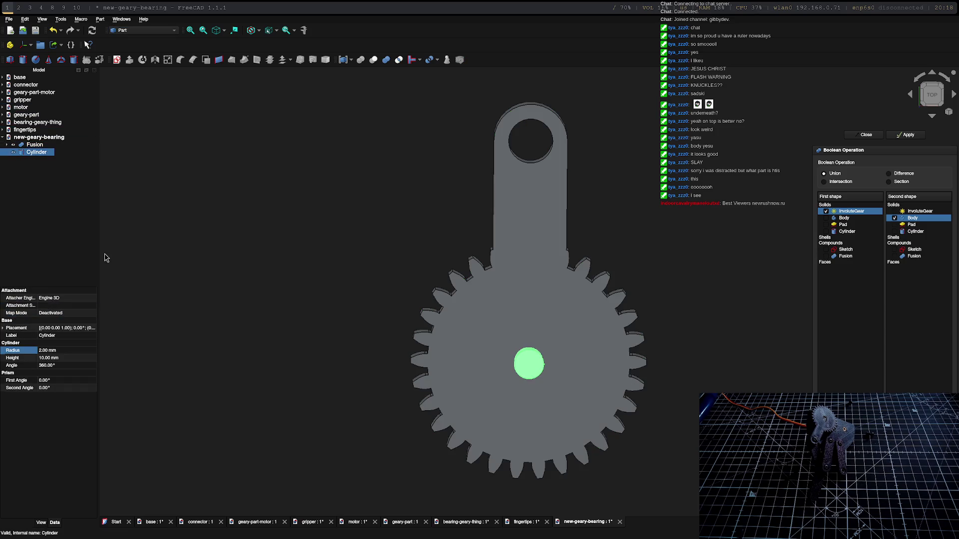
click(46, 351)
text(2.3)
key(Return)
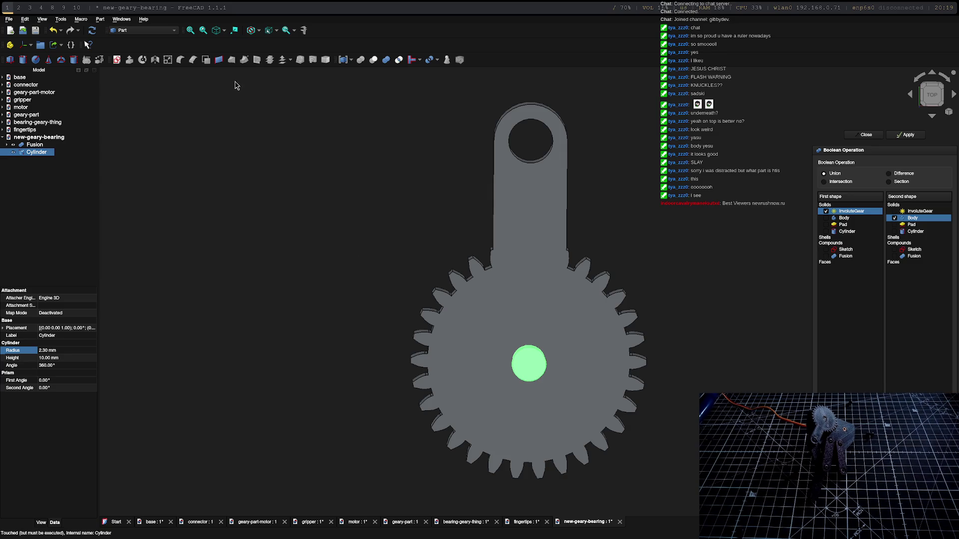
click(42, 351)
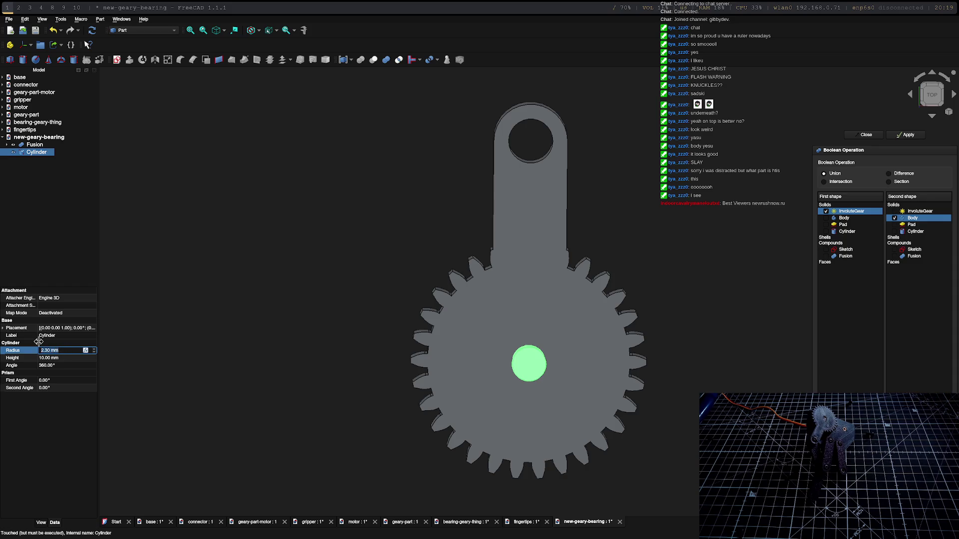
text(3)
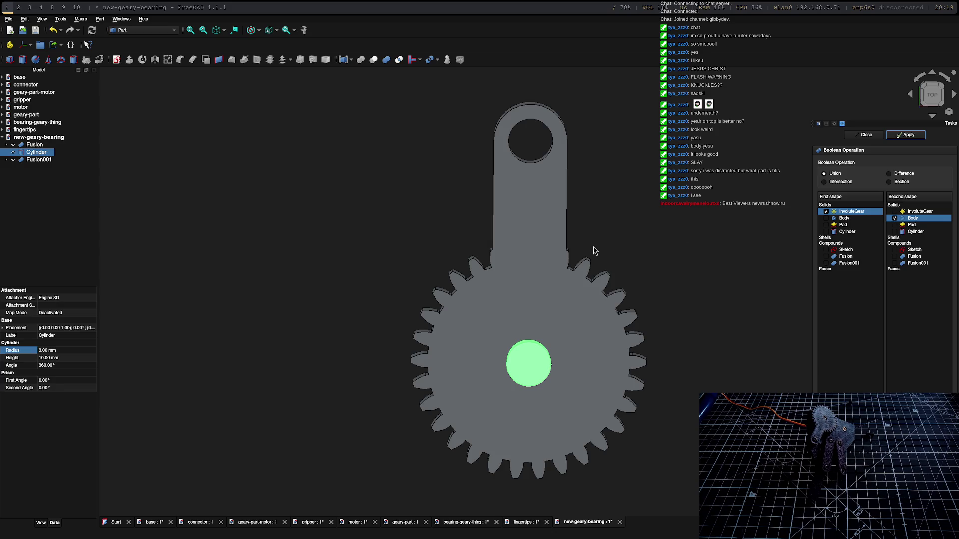
Undo the accidental fusion and cut the Cylinder out of the Fusion.
key(ctrl+z)
click(865, 134)
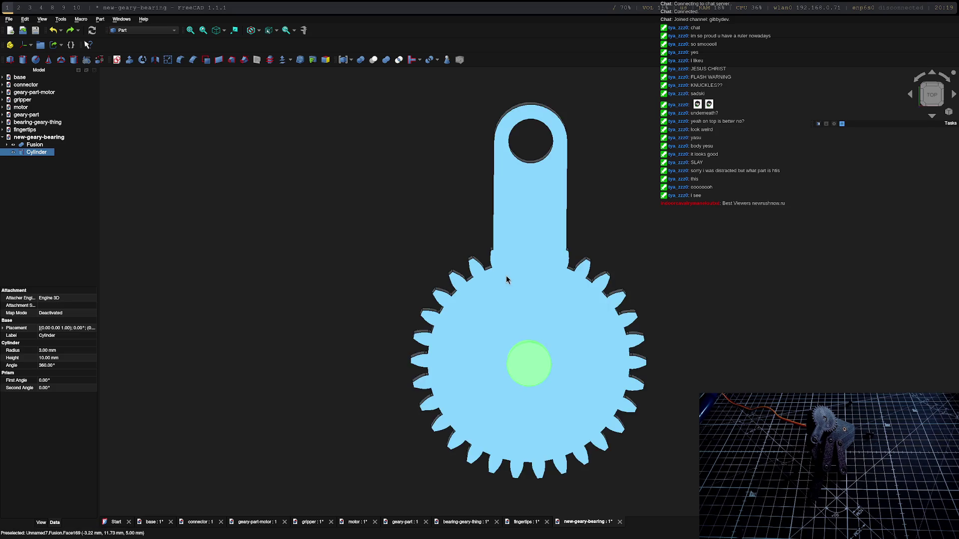
click(35, 144)
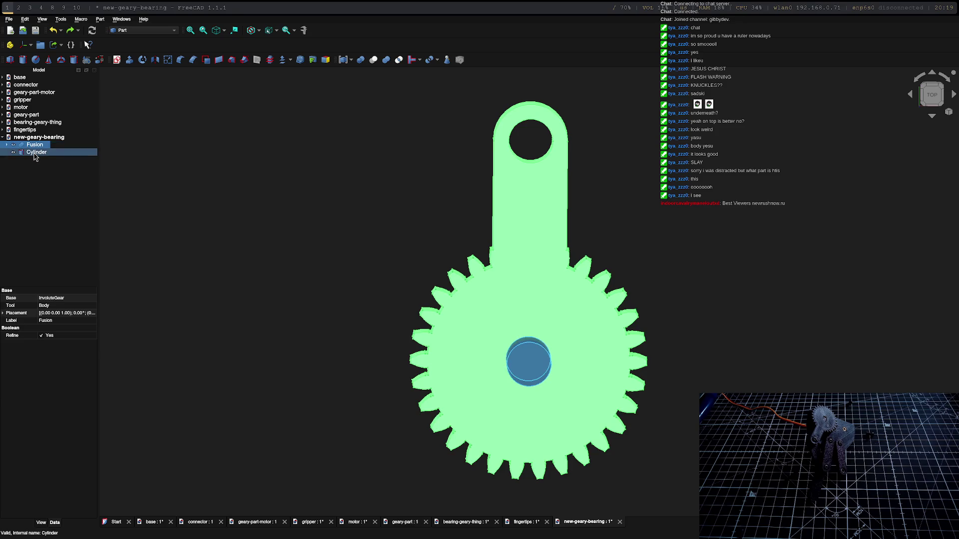
ctrl+click(35, 152)
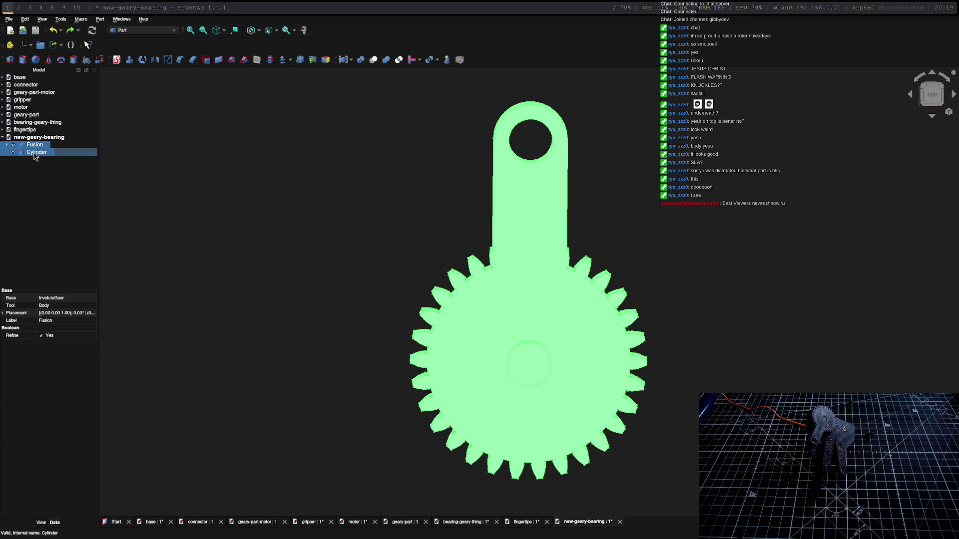
click(373, 60)
mouse_move(631, 358)
middle_down()
mouse_move(621, 306)
mouse_move(478, 309)
mouse_move(514, 295)
middle_up()
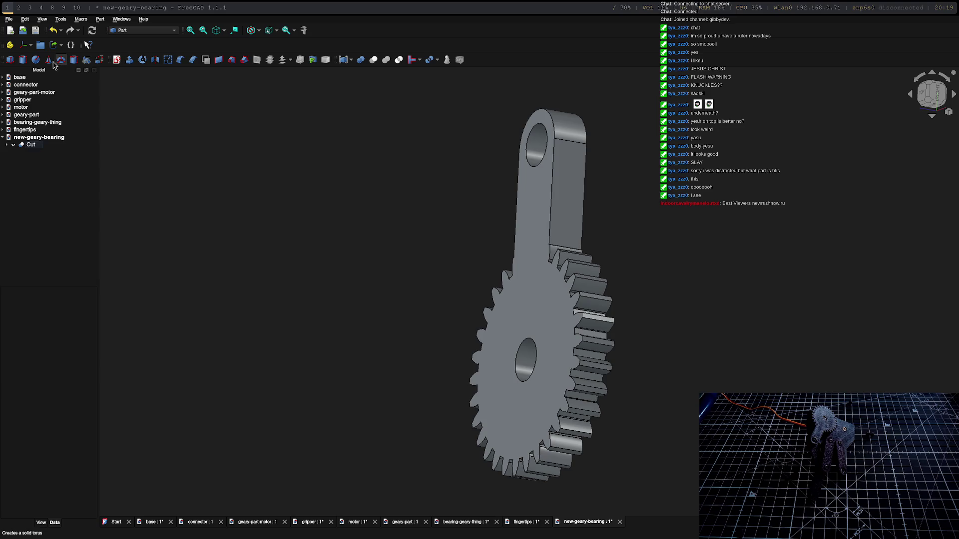
Add a Tube at the gear's centre, then discard it.
click(73, 61)
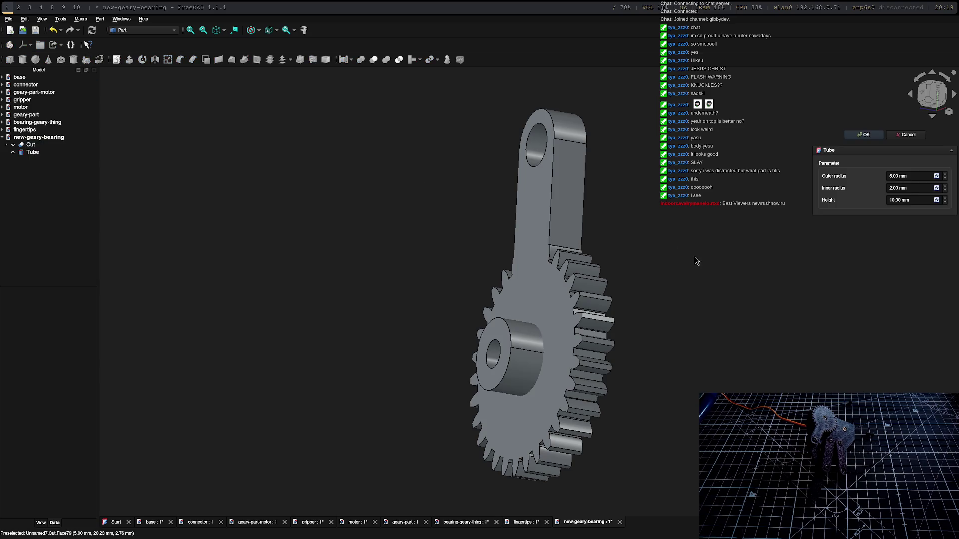
mouse_move(540, 348)
middle_down()
mouse_move(768, 345)
mouse_move(727, 353)
mouse_move(698, 340)
middle_up()
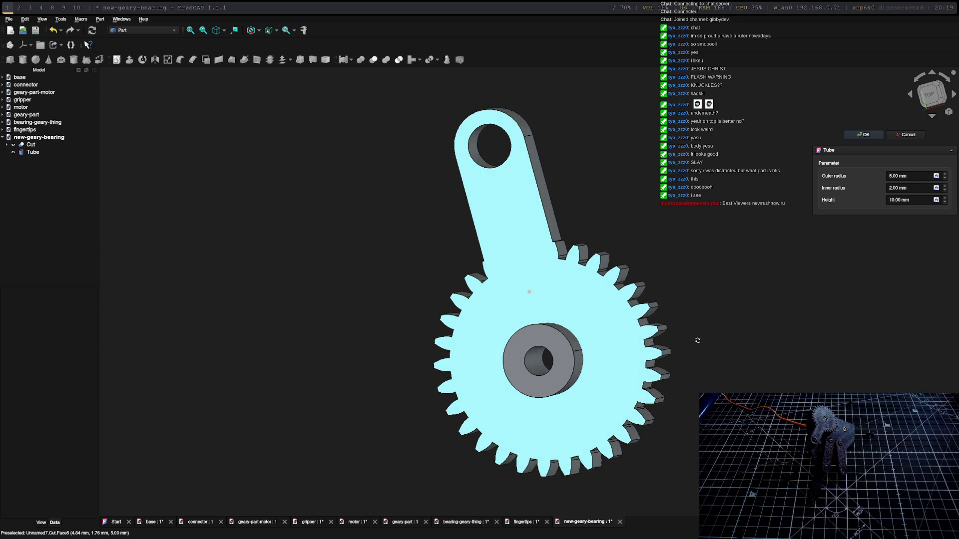
key(Escape)
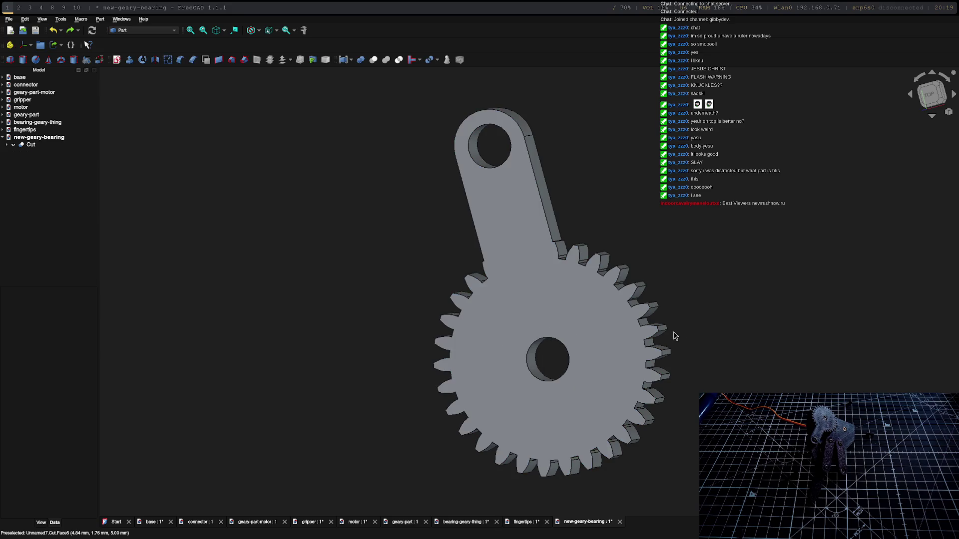
Add Cylinder001 in the gear's bore with a 4 mm radius and 10 mm height.
click(22, 60)
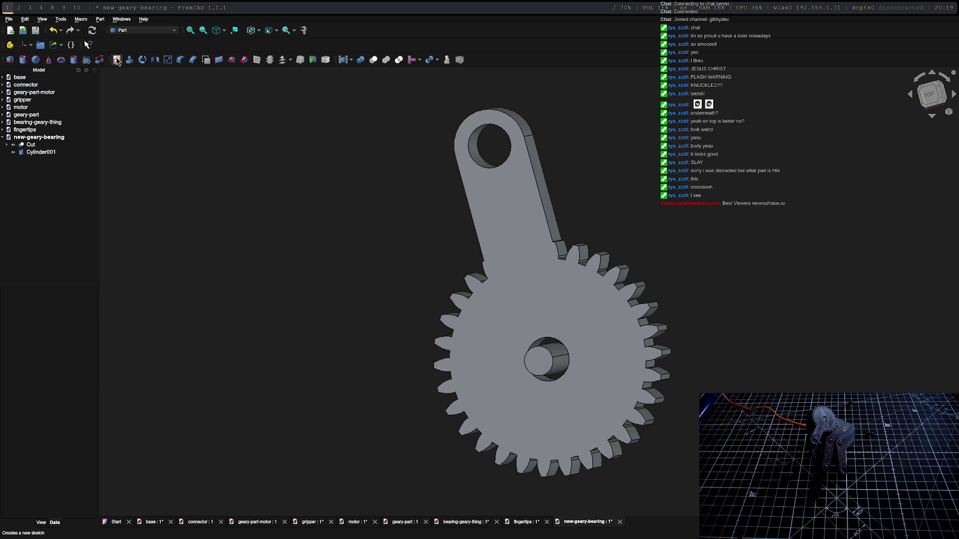
double_click(59, 151)
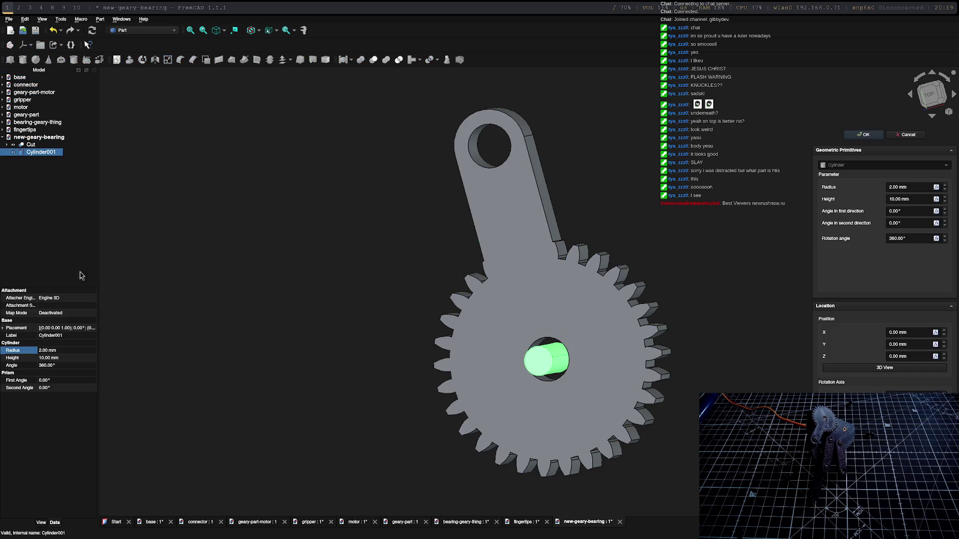
click(57, 351)
text(4)
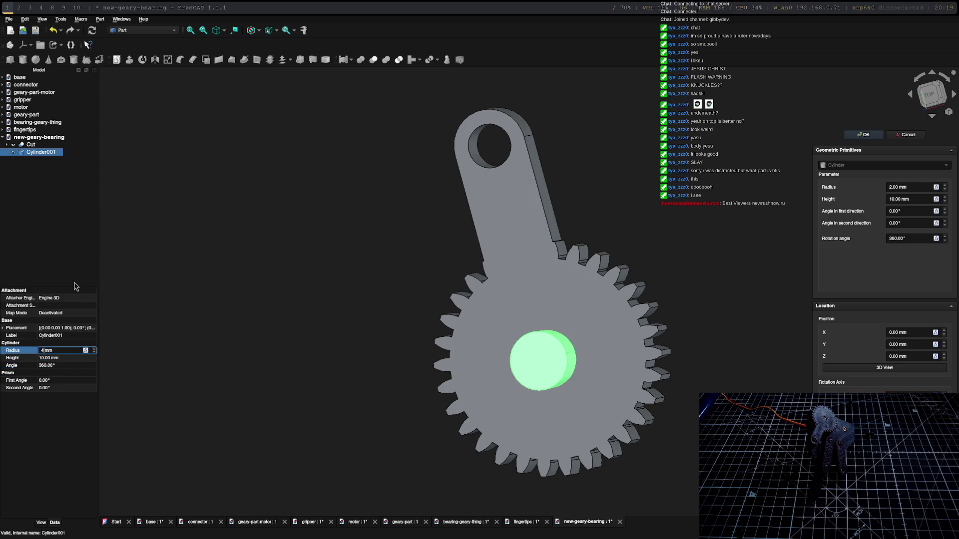
key(Tab)
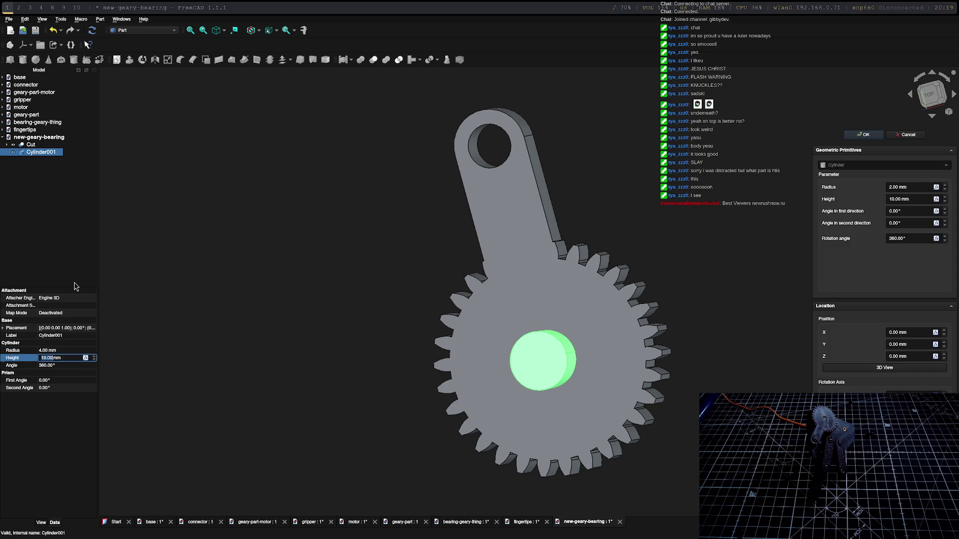
click(862, 134)
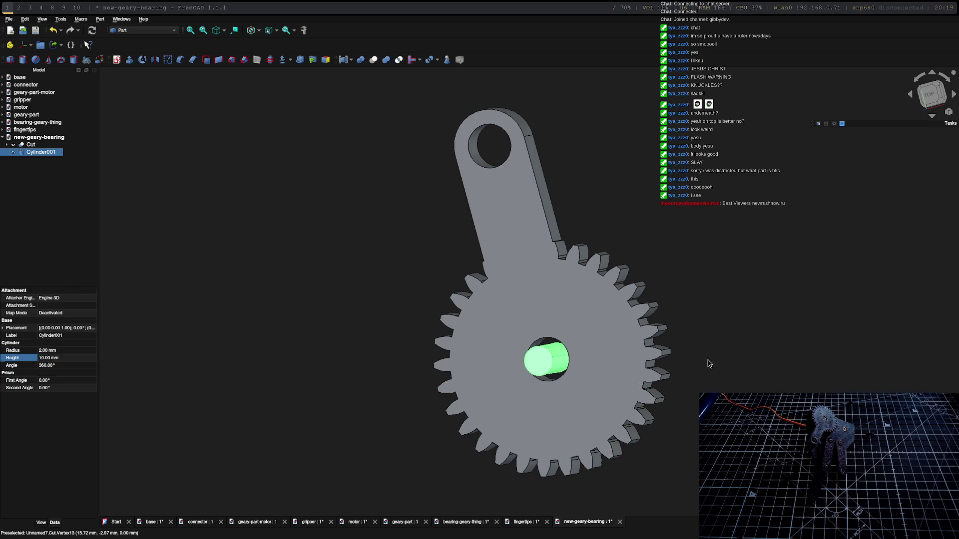
click(44, 351)
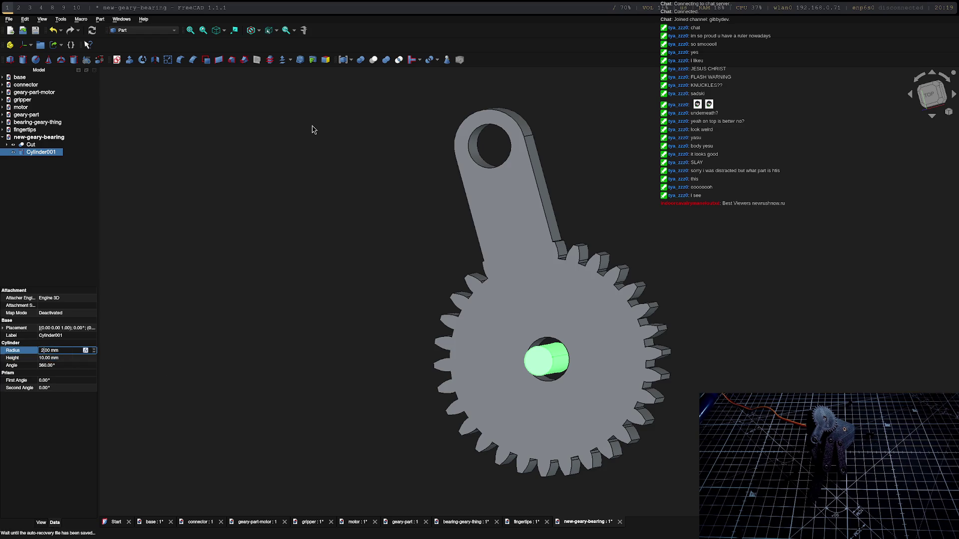
text(4)
key(Return)
mouse_move(747, 387)
middle_down()
mouse_move(691, 353)
mouse_move(652, 244)
mouse_move(690, 261)
mouse_move(669, 255)
middle_up()
Shift Cylinder001 1 mm along its axis using Transform and confirm the new placement.
right_click(537, 266)
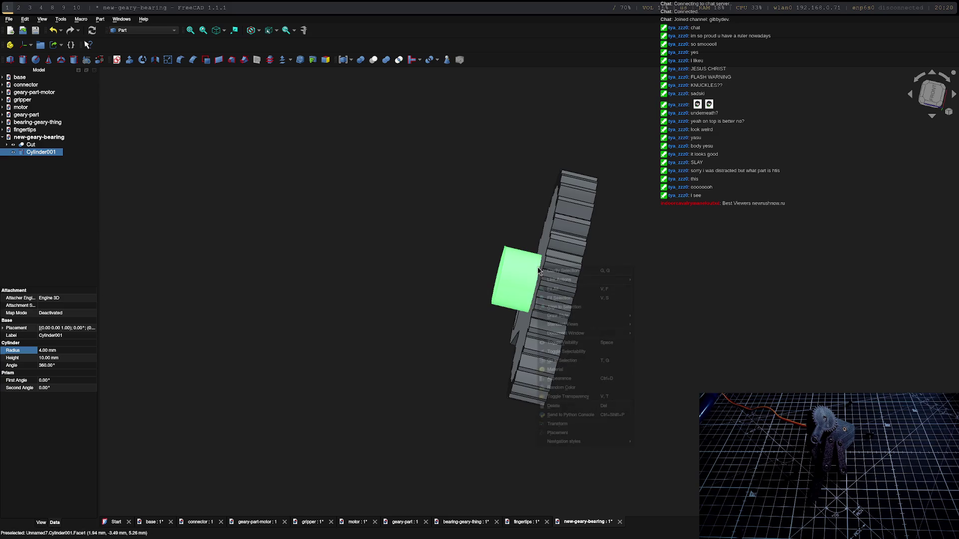
click(572, 432)
drag(500, 276, 496, 276)
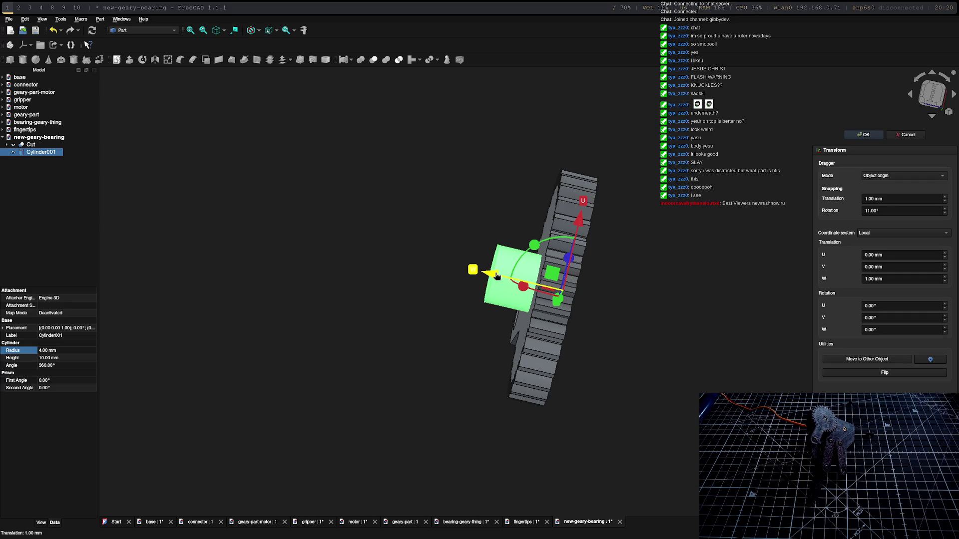
mouse_move(496, 277)
middle_down()
mouse_move(612, 300)
mouse_move(649, 289)
mouse_move(669, 302)
mouse_move(666, 326)
middle_up()
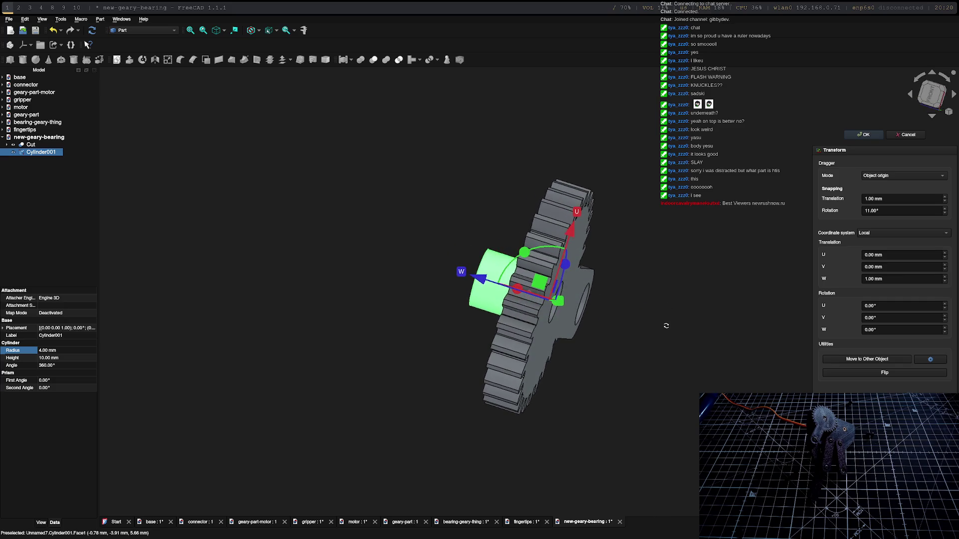
click(878, 138)
mouse_move(654, 223)
middle_down()
mouse_move(666, 264)
mouse_move(611, 235)
mouse_move(520, 220)
mouse_move(513, 196)
mouse_move(497, 208)
mouse_move(754, 300)
mouse_move(439, 219)
middle_up()
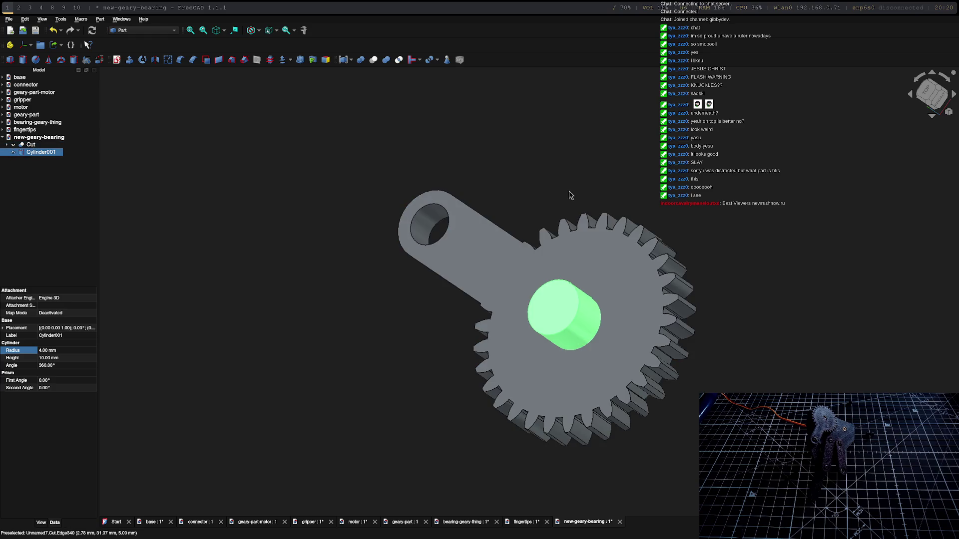
Cut Cylinder001 from the gear body to recess the centre bore, then add a new cylinder.
mouse_move(771, 293)
middle_down()
mouse_move(820, 230)
mouse_move(772, 269)
mouse_move(783, 240)
mouse_move(577, 276)
middle_up()
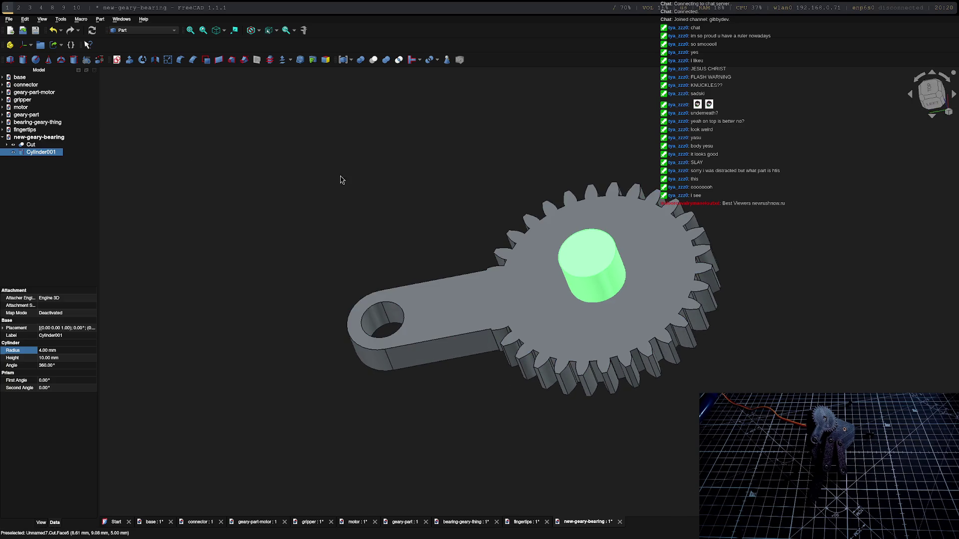
click(31, 145)
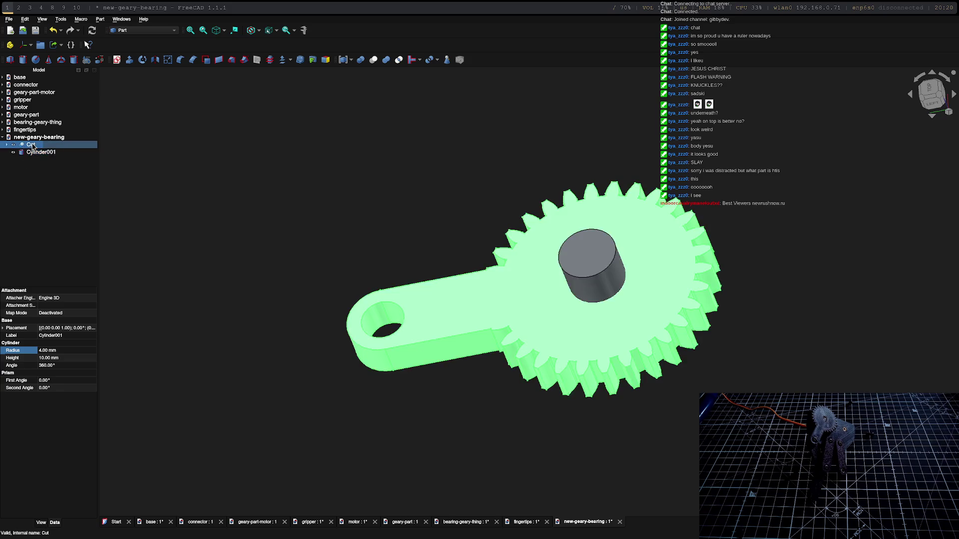
ctrl+click(36, 153)
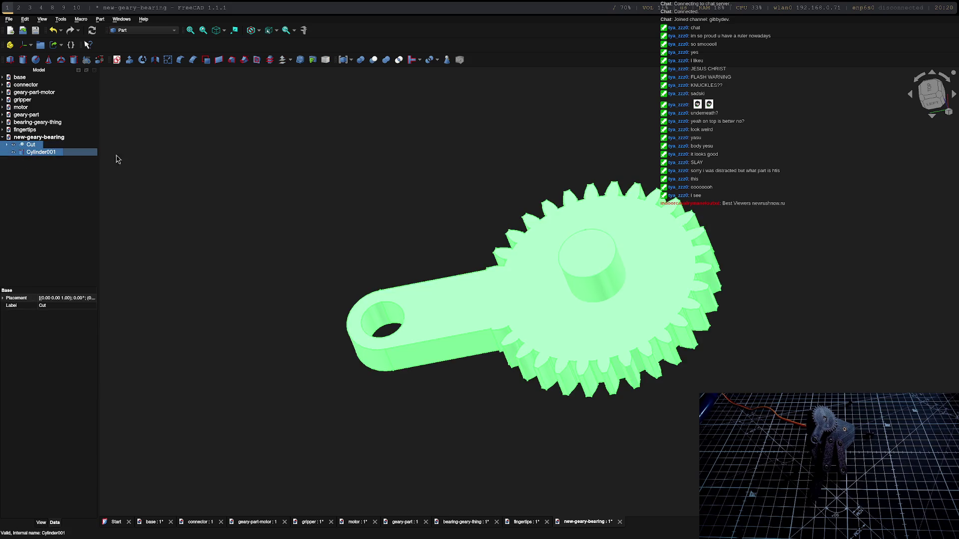
click(374, 60)
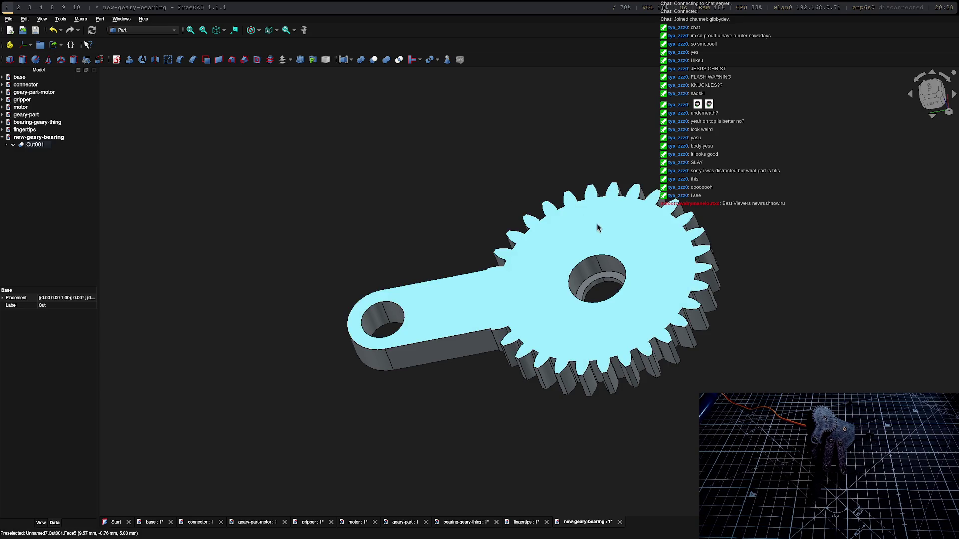
click(22, 60)
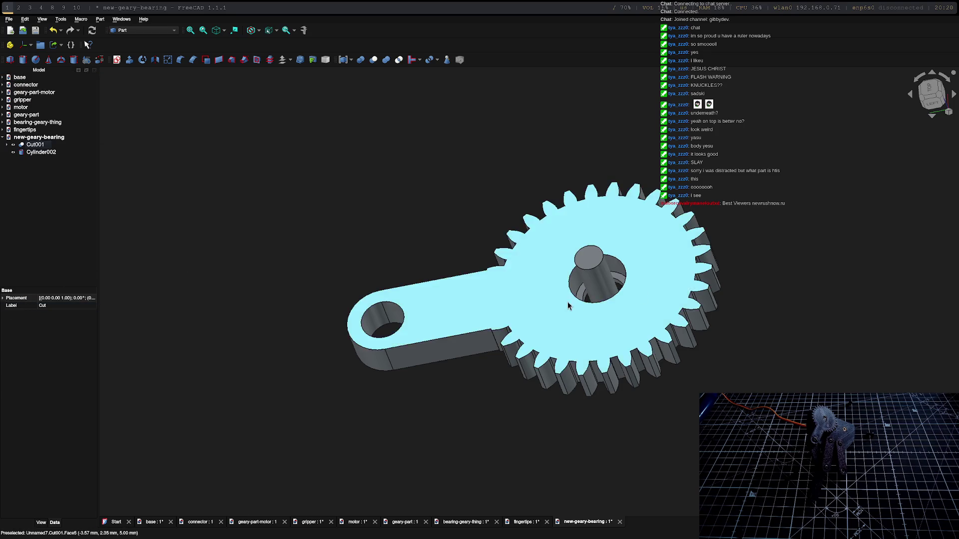
Change Cylinder002's Radius property to 4 mm, re-entering it after the first edit was discarded.
double_click(49, 152)
click(44, 353)
click(42, 350)
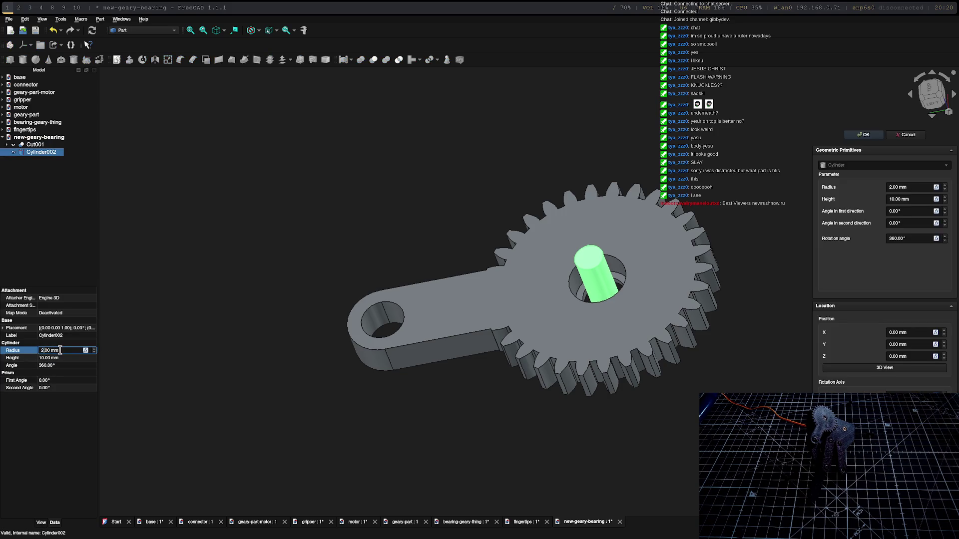
key(BackSpace)
text(4)
key(Return)
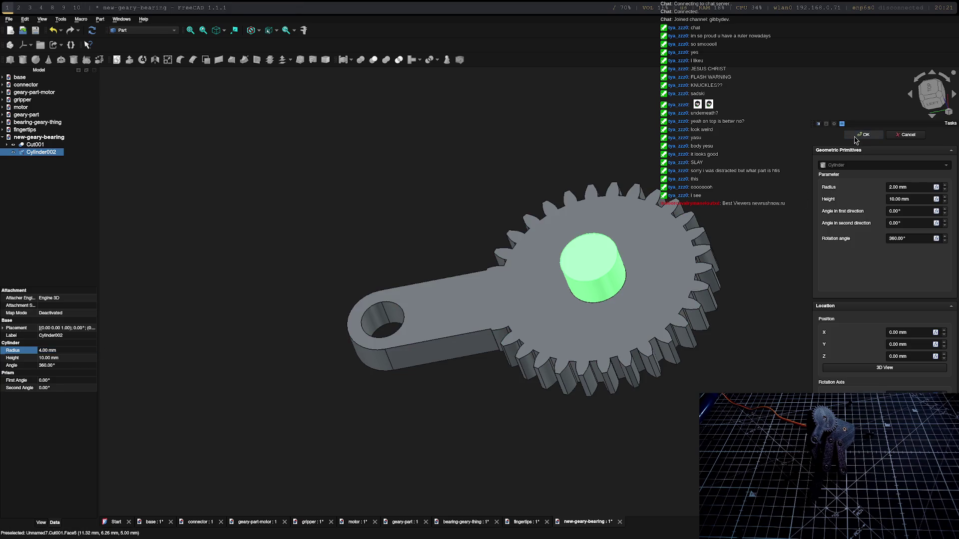
click(888, 136)
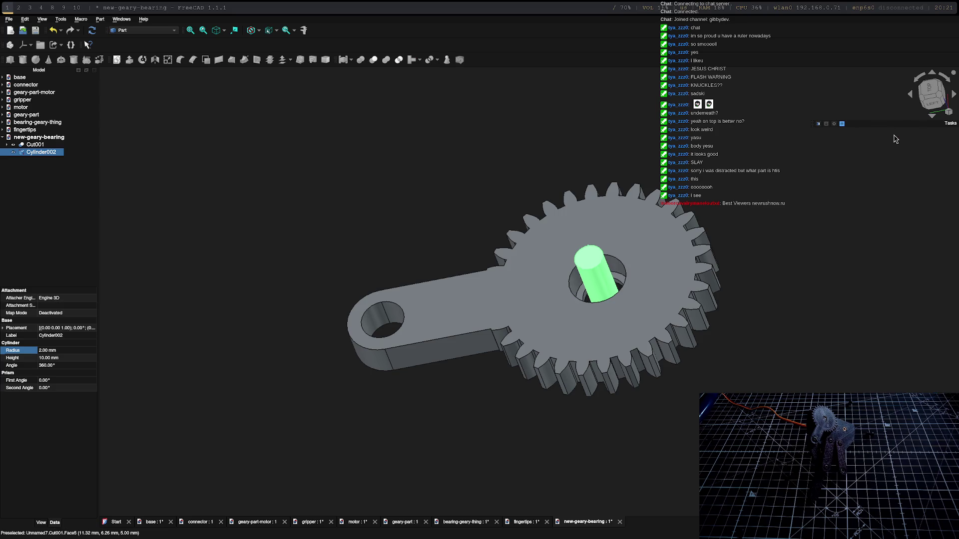
click(46, 352)
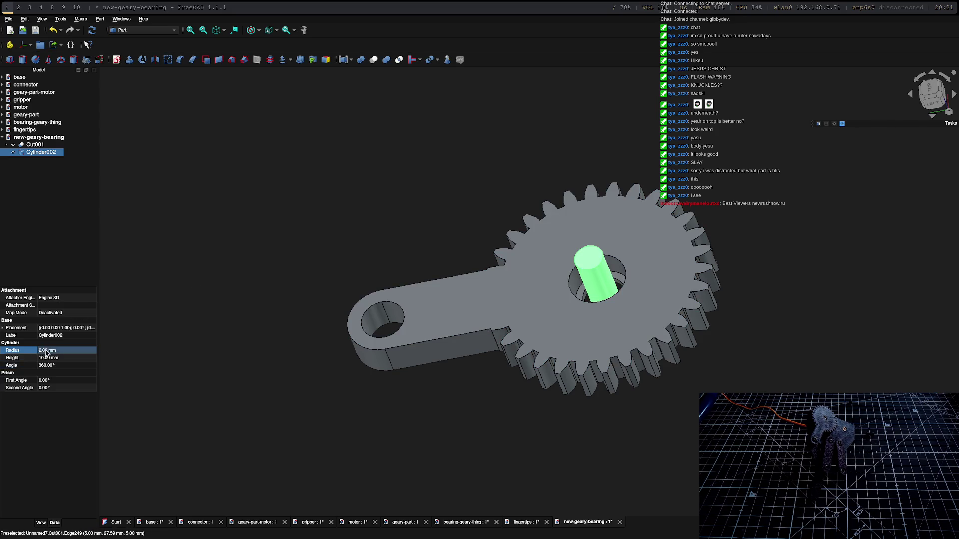
click(45, 352)
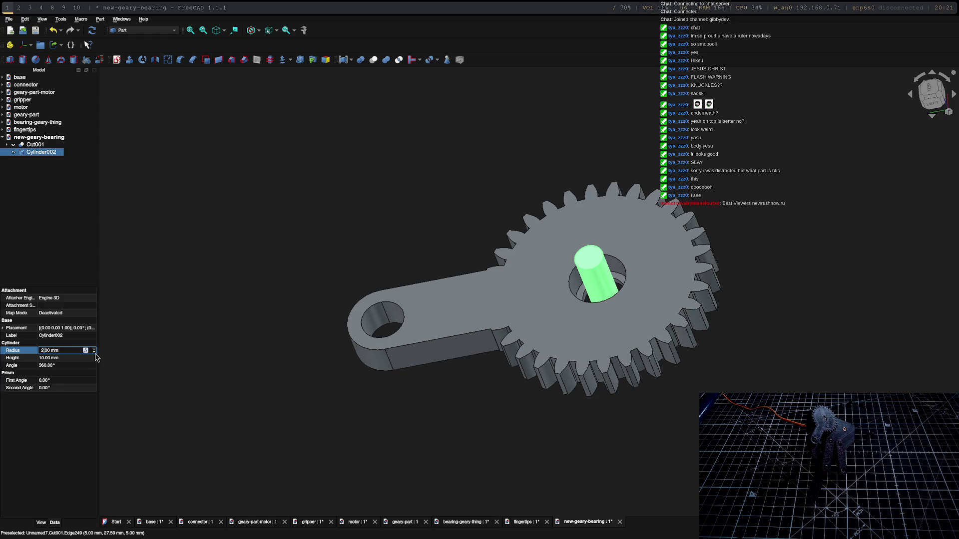
text(4)
key(Return)
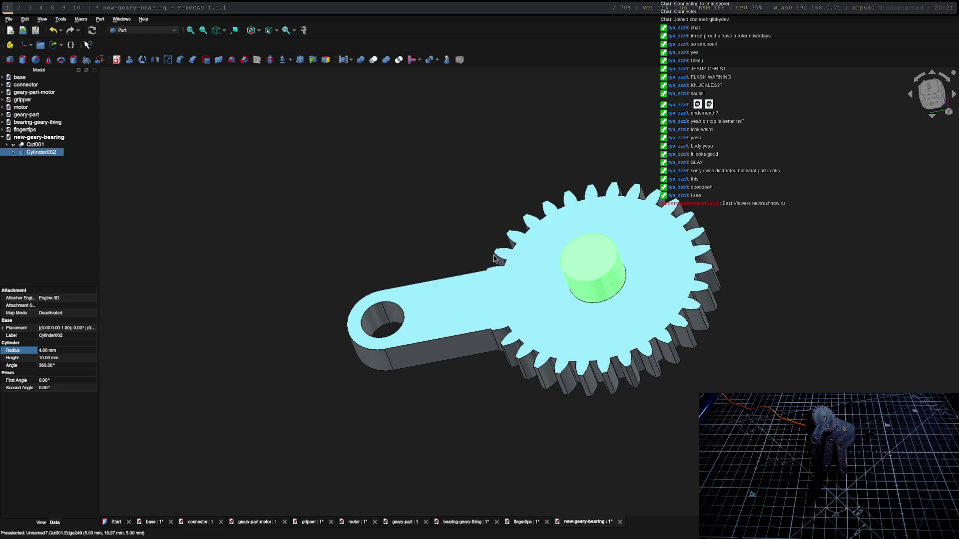
Transform Cylinder002 up 1 mm and 19 mm along the arm onto the tip hole.
right_click(595, 266)
click(609, 422)
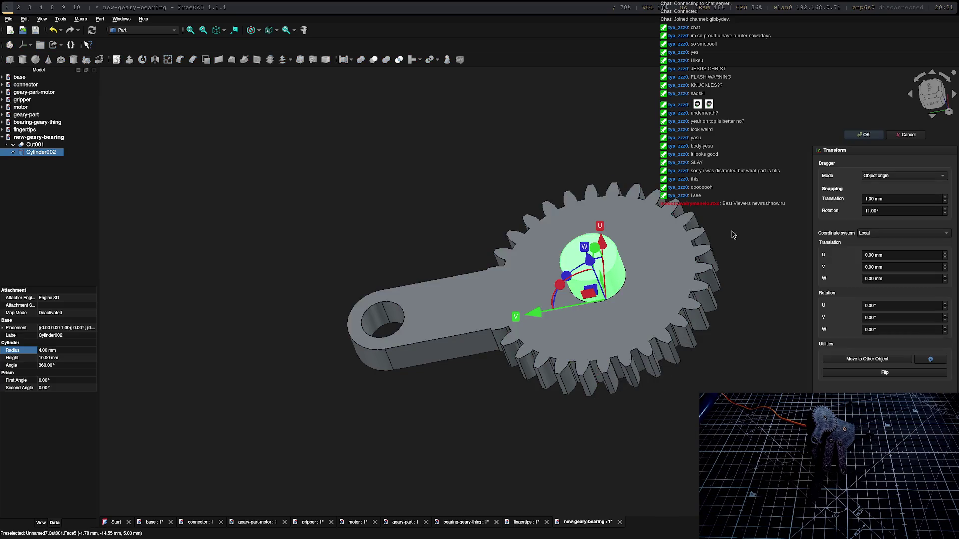
middle_drag(677, 318, 579, 235)
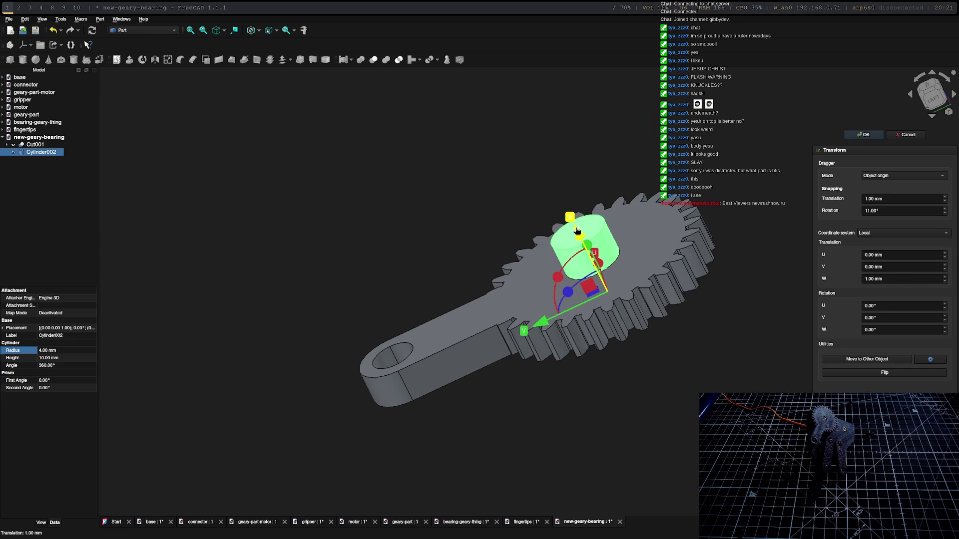
drag(577, 231, 575, 225)
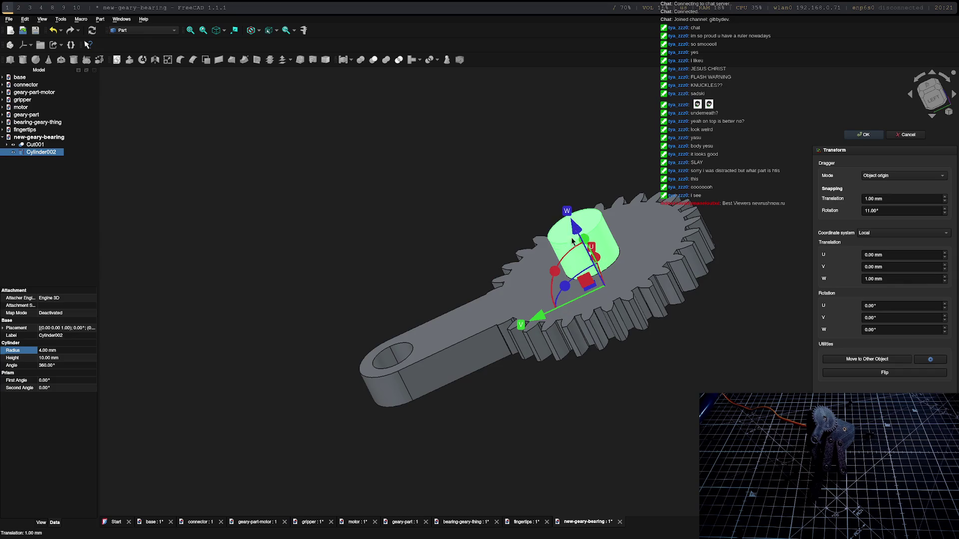
click(383, 369)
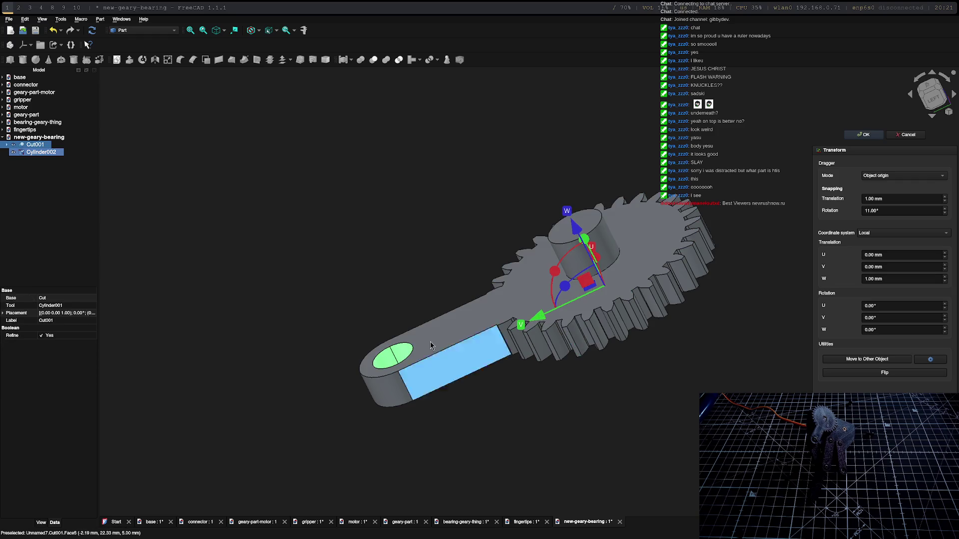
drag(536, 322, 333, 398)
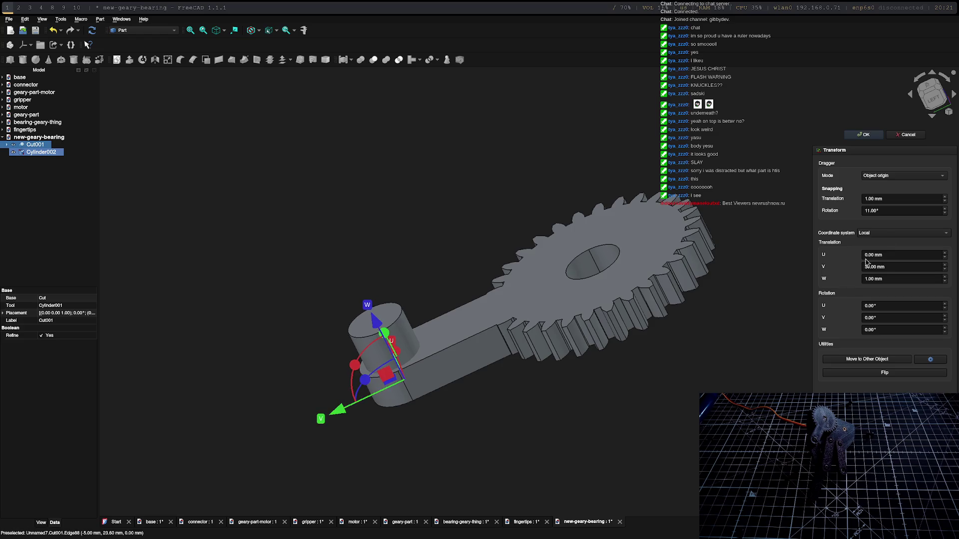
click(861, 135)
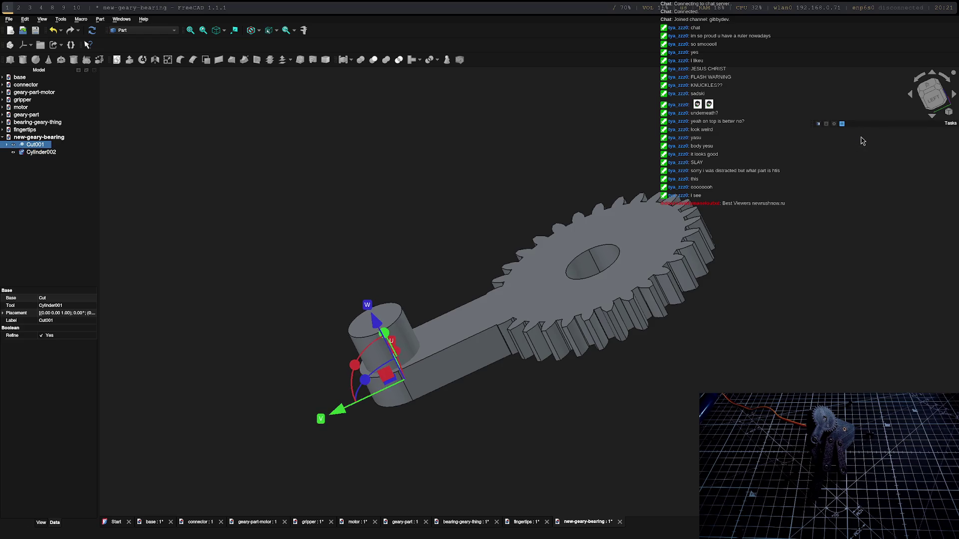
ctrl+click(41, 152)
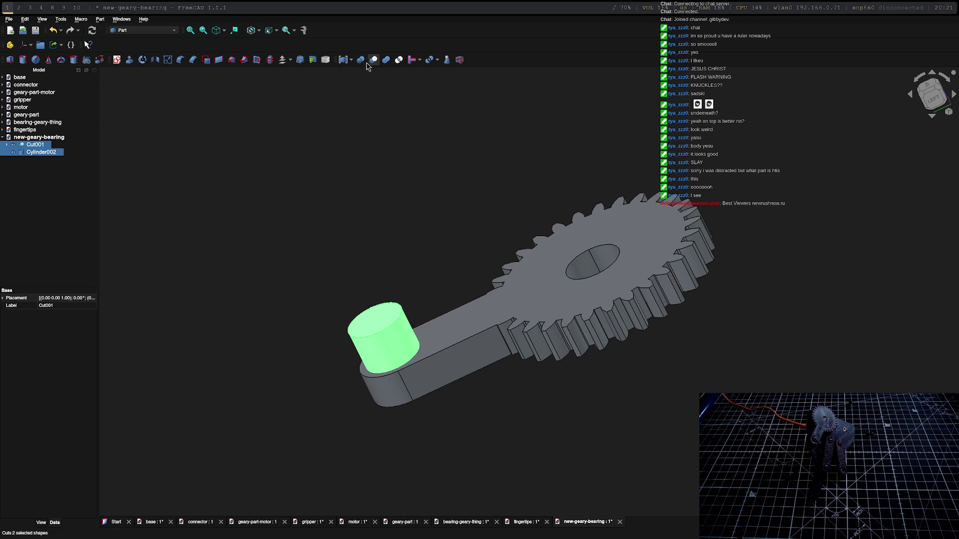
Orbit around the recessed tip hole and expand Cut002 in the model tree.
mouse_move(443, 219)
middle_down()
mouse_move(377, 195)
mouse_move(417, 232)
mouse_move(549, 269)
mouse_move(676, 270)
mouse_move(713, 197)
mouse_move(652, 334)
mouse_move(563, 307)
middle_up()
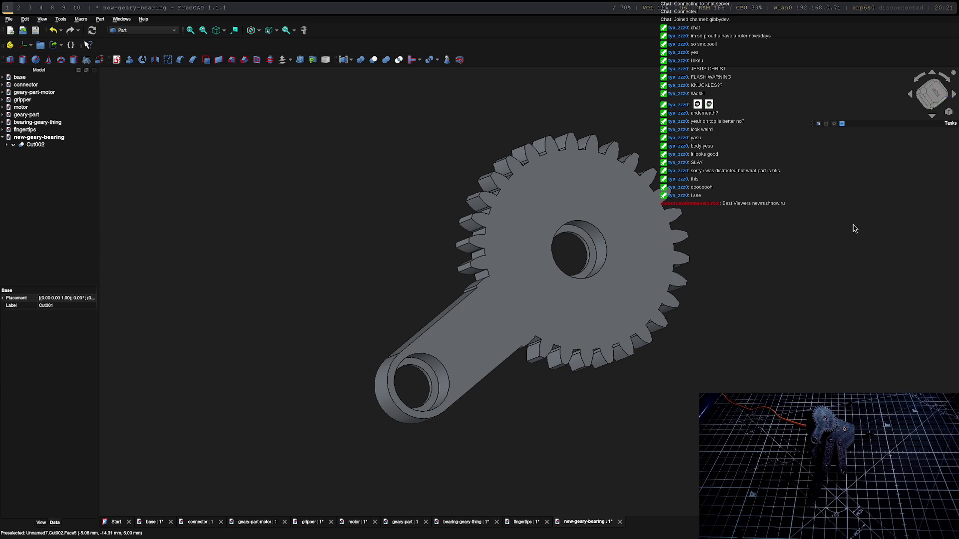
mouse_move(859, 235)
middle_down()
mouse_move(640, 193)
mouse_move(639, 379)
middle_up()
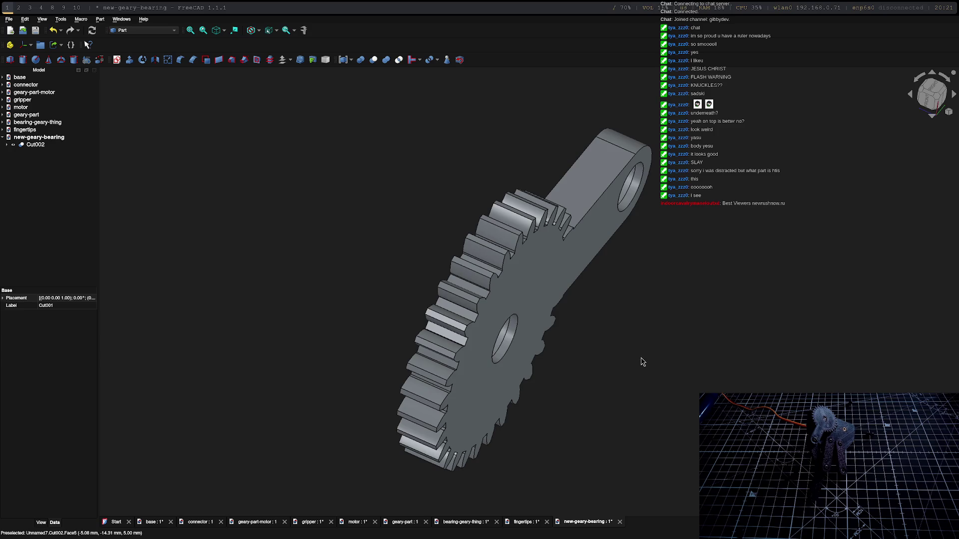
click(12, 139)
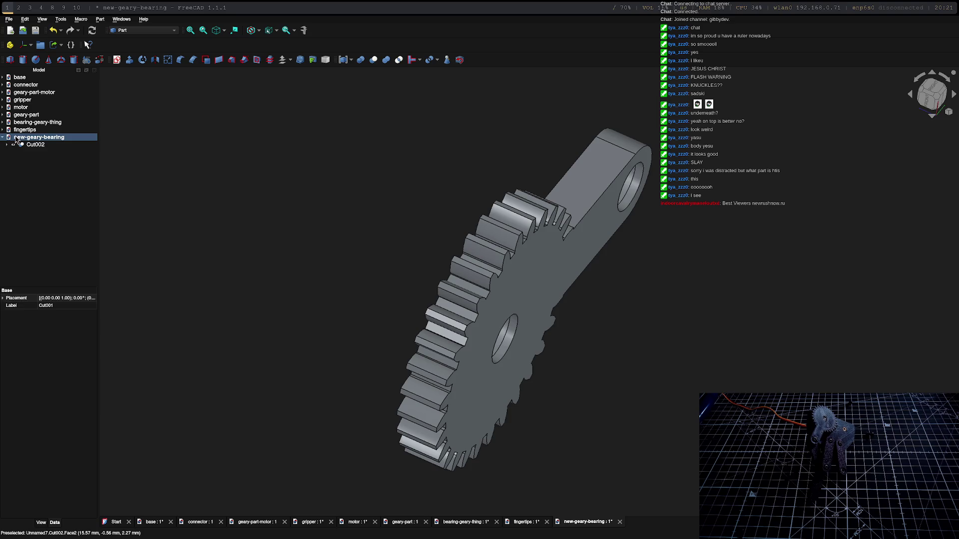
click(6, 144)
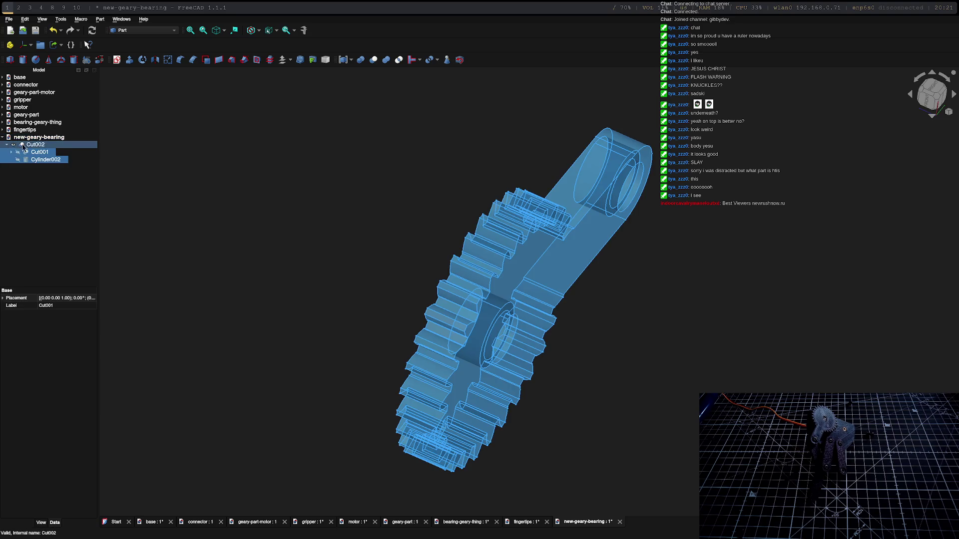
Export Cut002 as the STL file new-geary-bearing-Cut002.stl.
click(41, 147)
right_click(40, 147)
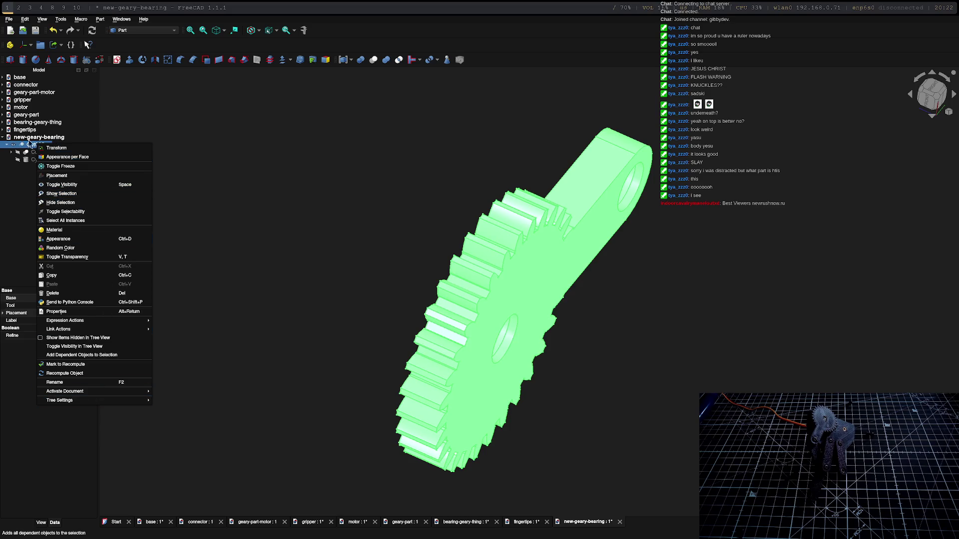
click(9, 19)
click(9, 19)
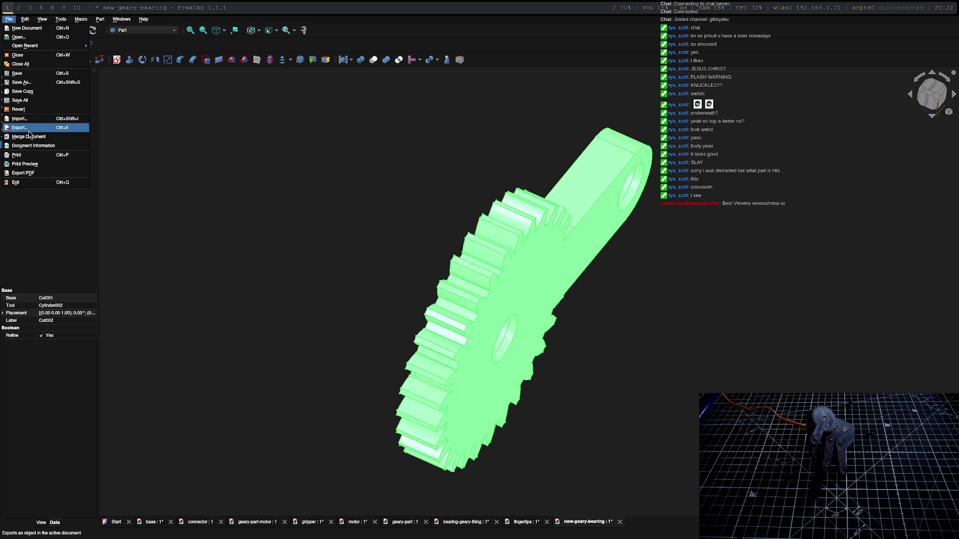
click(20, 119)
click(571, 325)
mouse_move(467, 188)
middle_down()
mouse_move(614, 283)
mouse_move(556, 312)
middle_up()
mouse_move(556, 239)
middle_down()
mouse_move(594, 278)
mouse_move(472, 417)
mouse_move(373, 417)
mouse_move(289, 317)
middle_up()
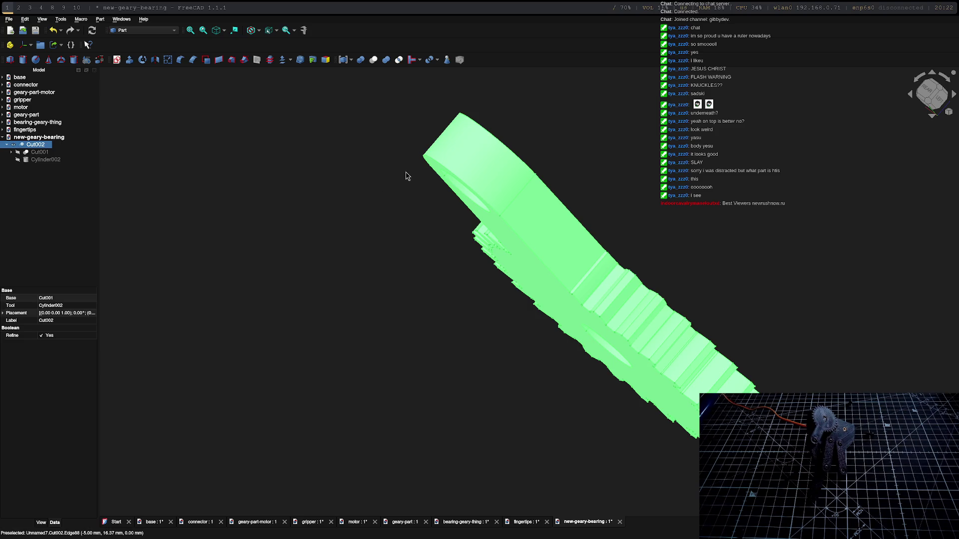
In Chrome, open the printer camera stream at 192.168.0.76:8080/?action=stream.
key(super+3)
key(super+2)
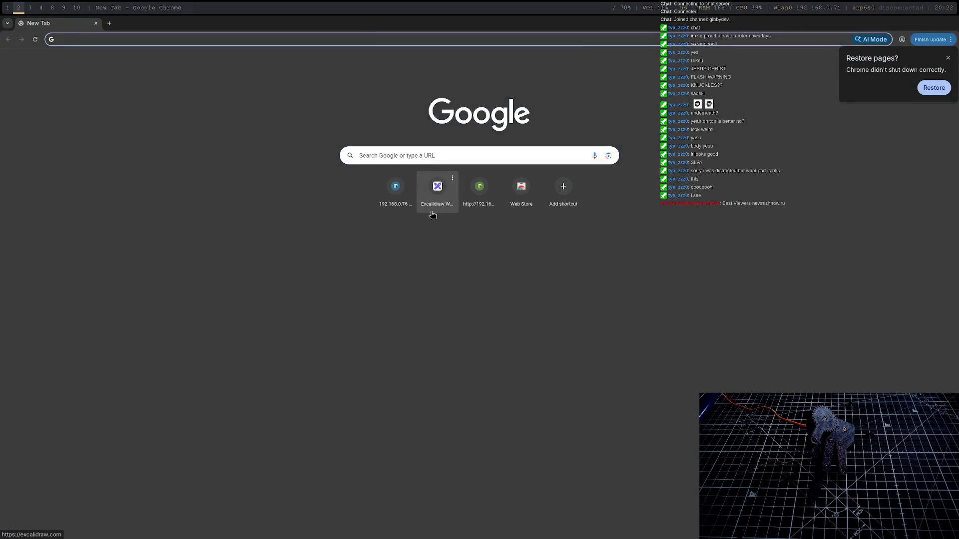
text(19)
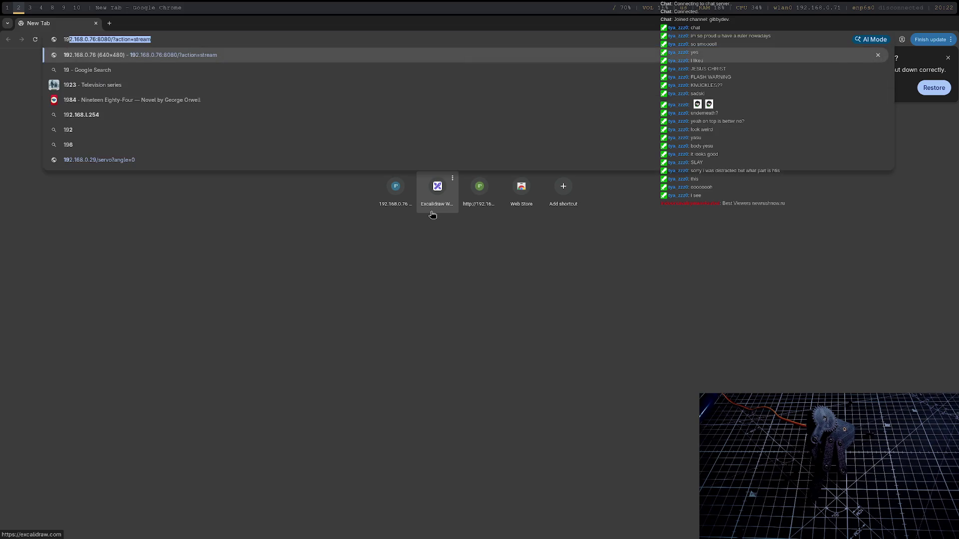
click(475, 210)
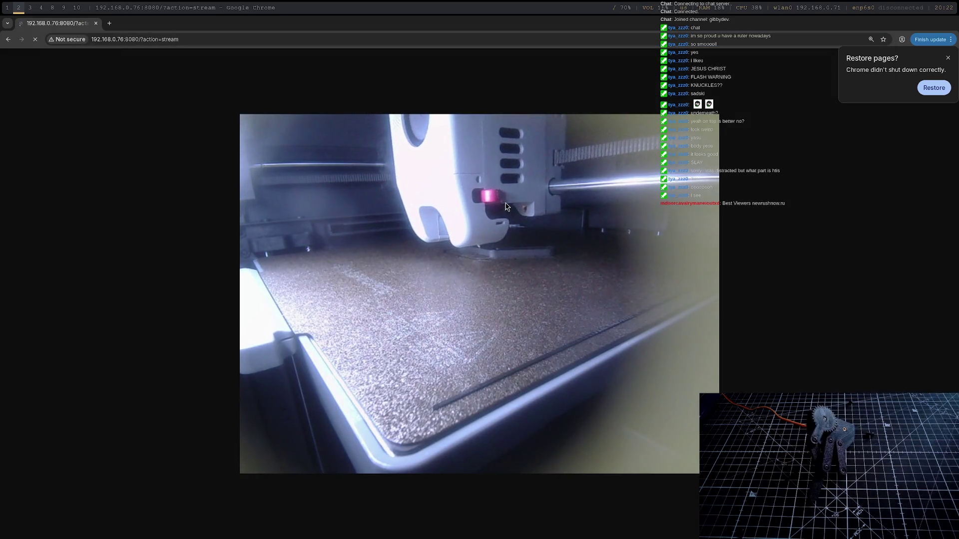